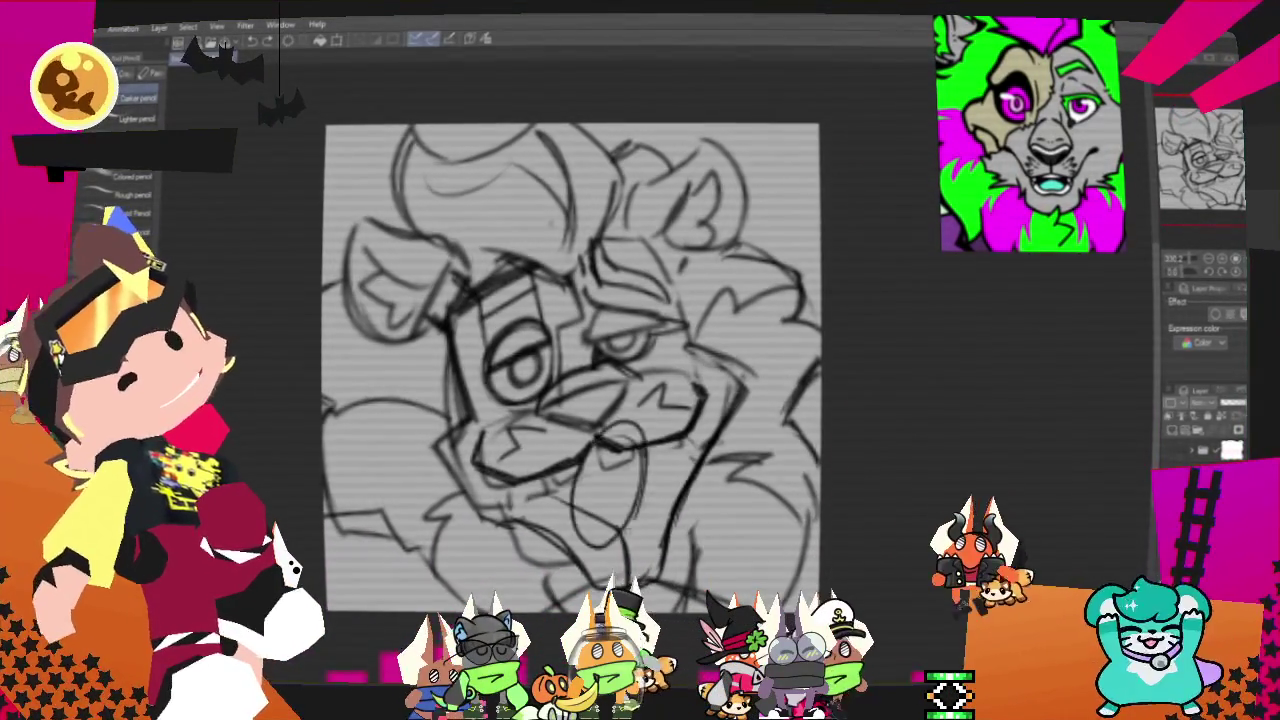
# Step: Try an oval around the tongue, undo it, and switch to the Pencil sub-tools for the teeth
pyautogui.moveTo(625, 415); pyautogui.dragTo(615, 545)
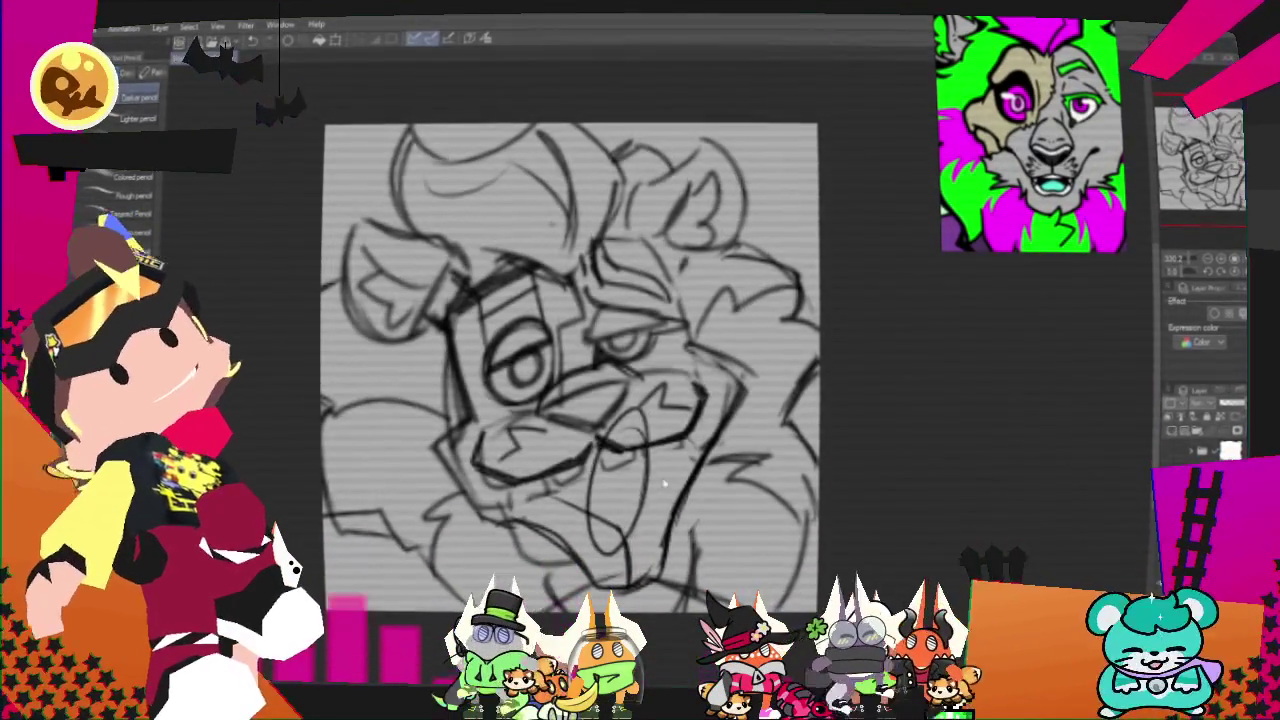
pyautogui.hotkey('ctrl', 'z')
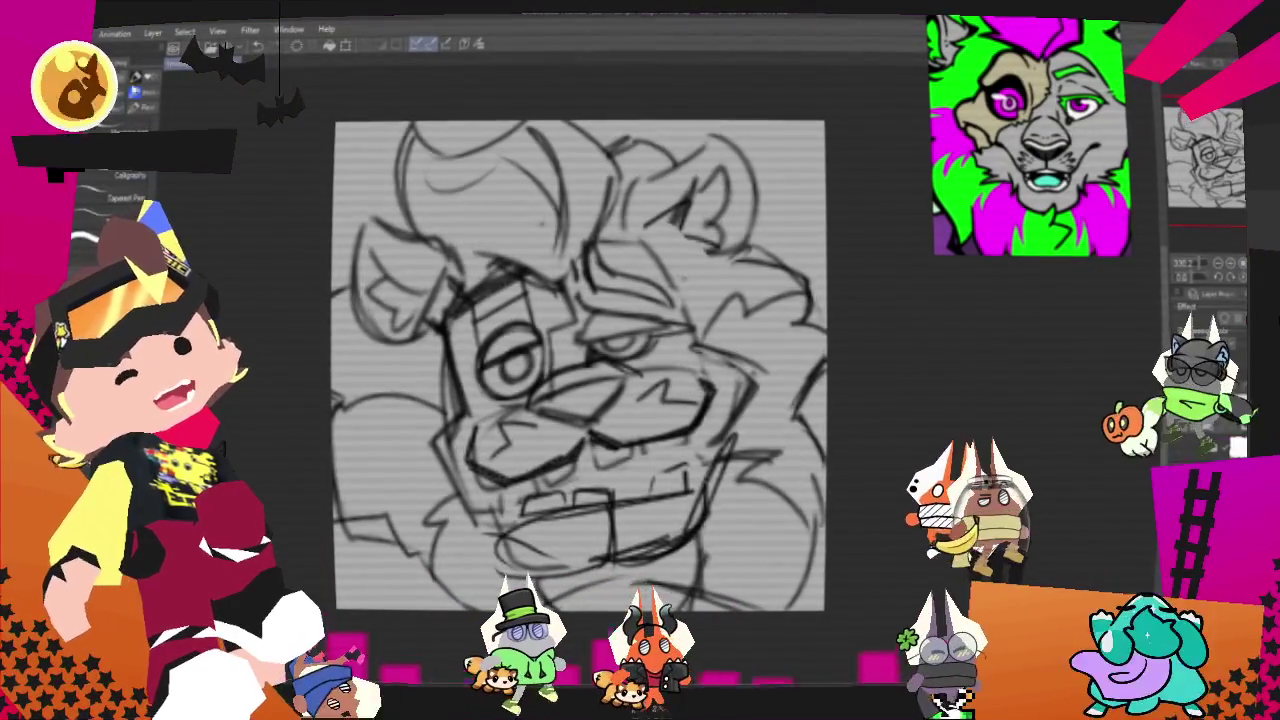
pyautogui.press('p')
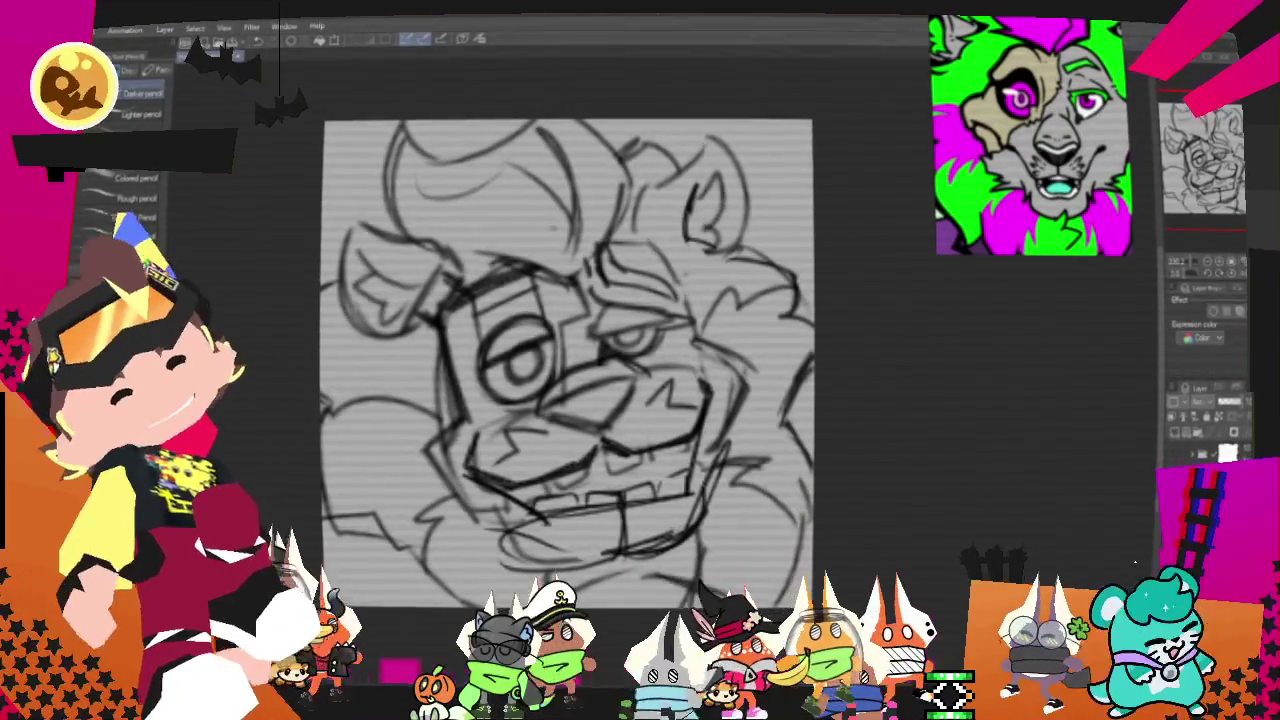
# Step: Turn the sketch layer blue with Layer color and switch to the Pen sub-tool group
pyautogui.click(1178, 436)
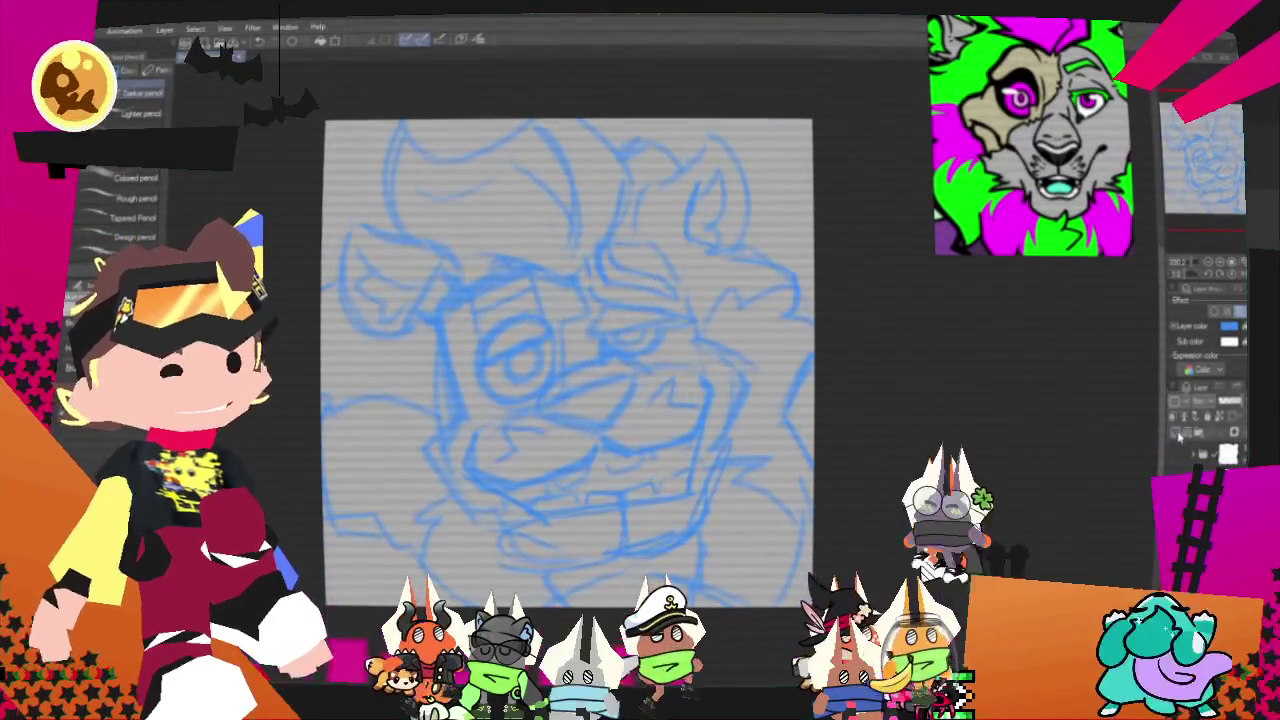
pyautogui.click(145, 87)
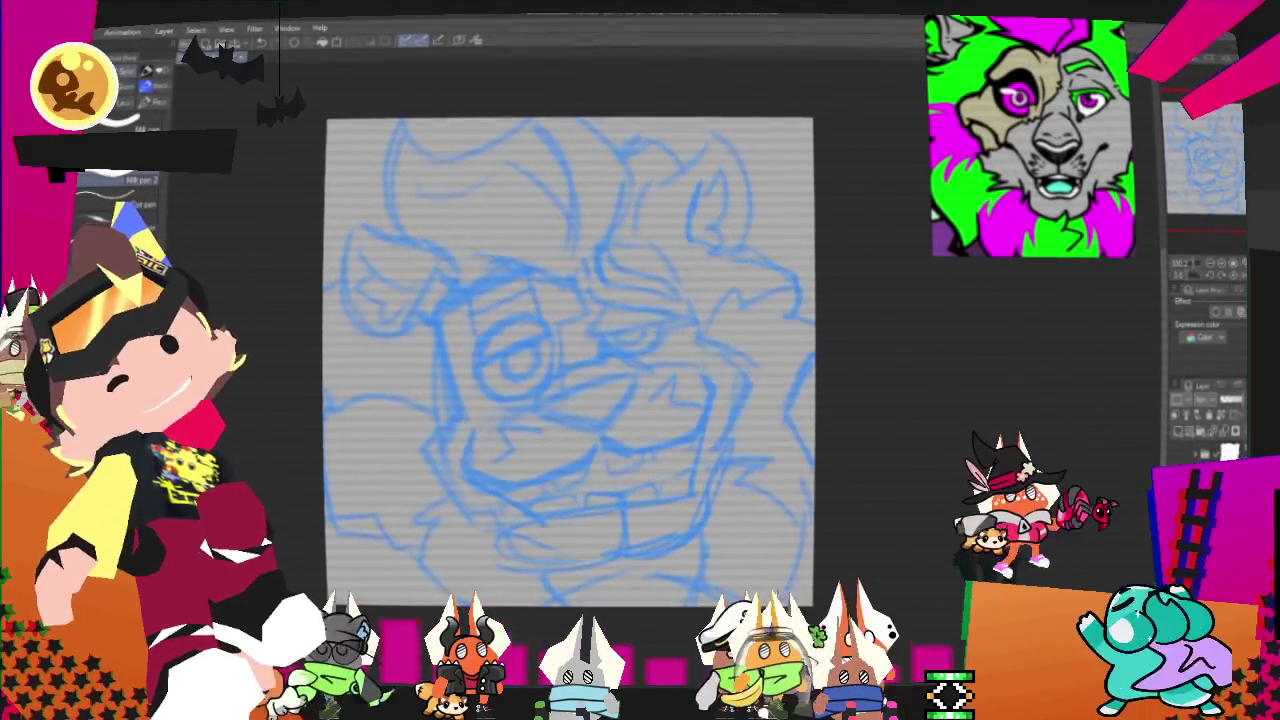
pyautogui.scroll(2, 120, 190)
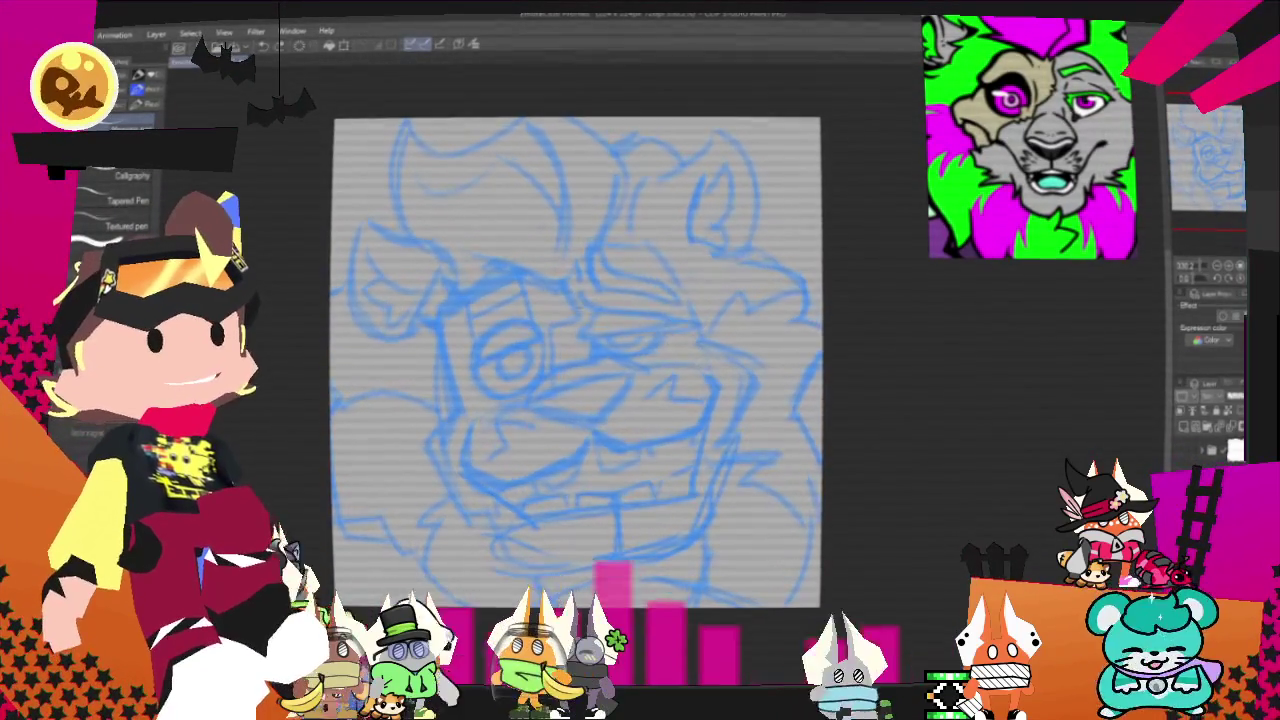
# Step: Ink the right eye as a triangle with pupil, plus a tapered line and nose top
pyautogui.moveTo(578, 298); pyautogui.dragTo(692, 325)
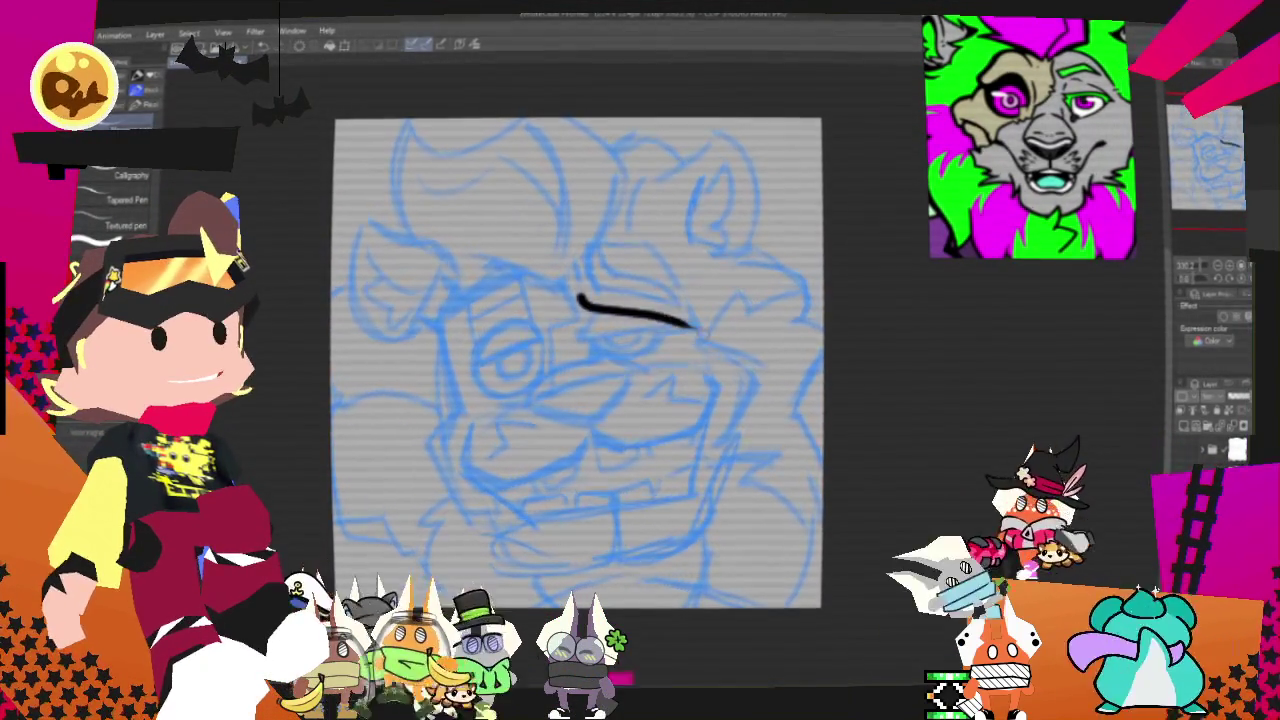
pyautogui.moveTo(580, 298); pyautogui.dragTo(586, 336)
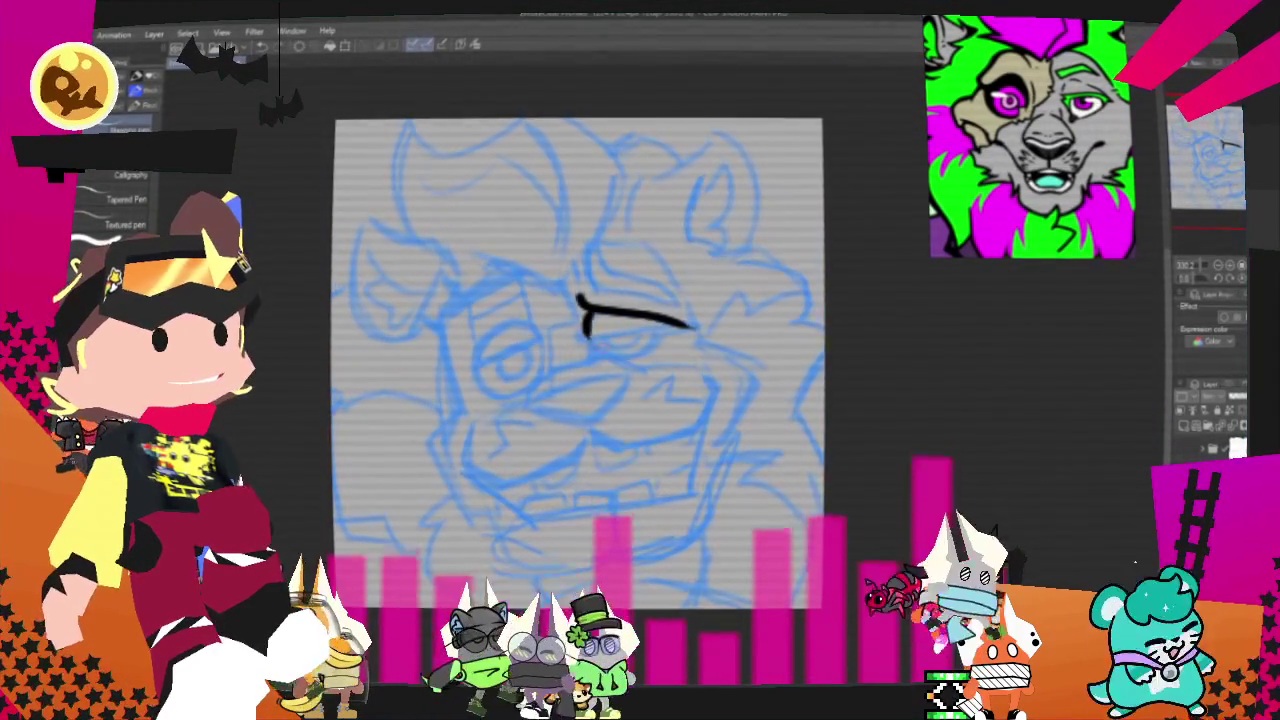
pyautogui.hotkey('ctrl', 'z')
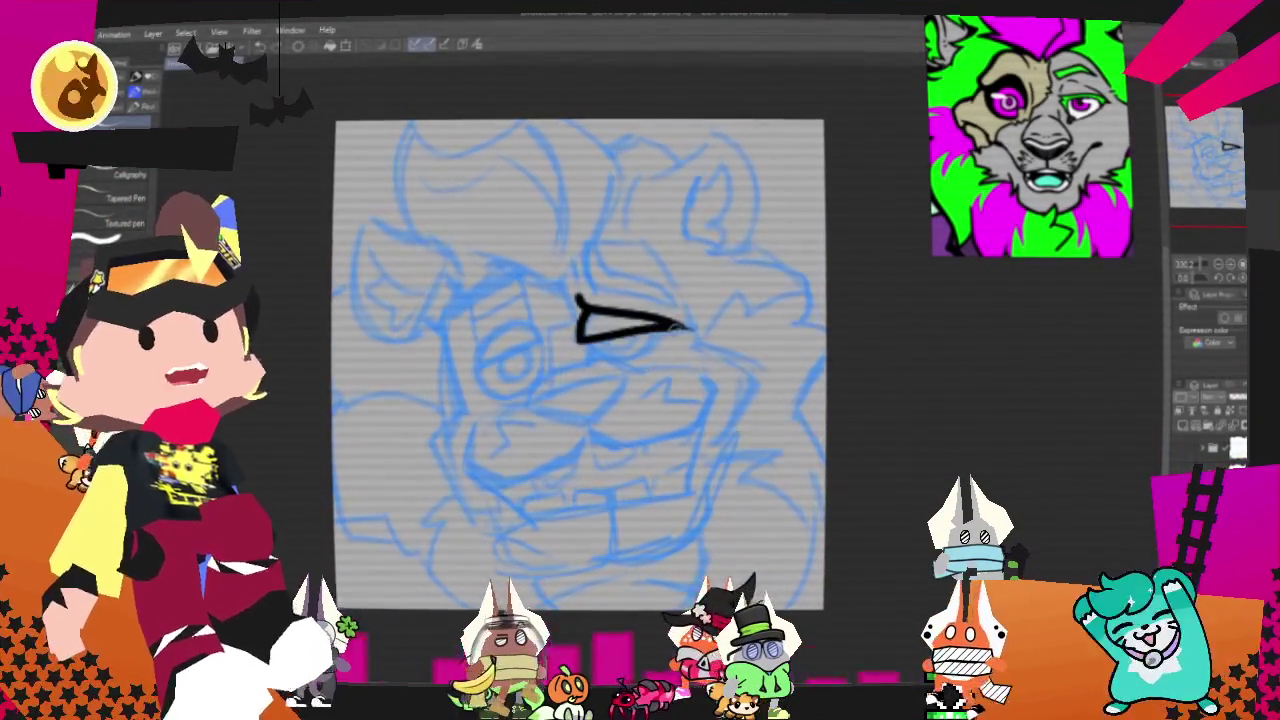
pyautogui.moveTo(580, 340); pyautogui.dragTo(686, 326)
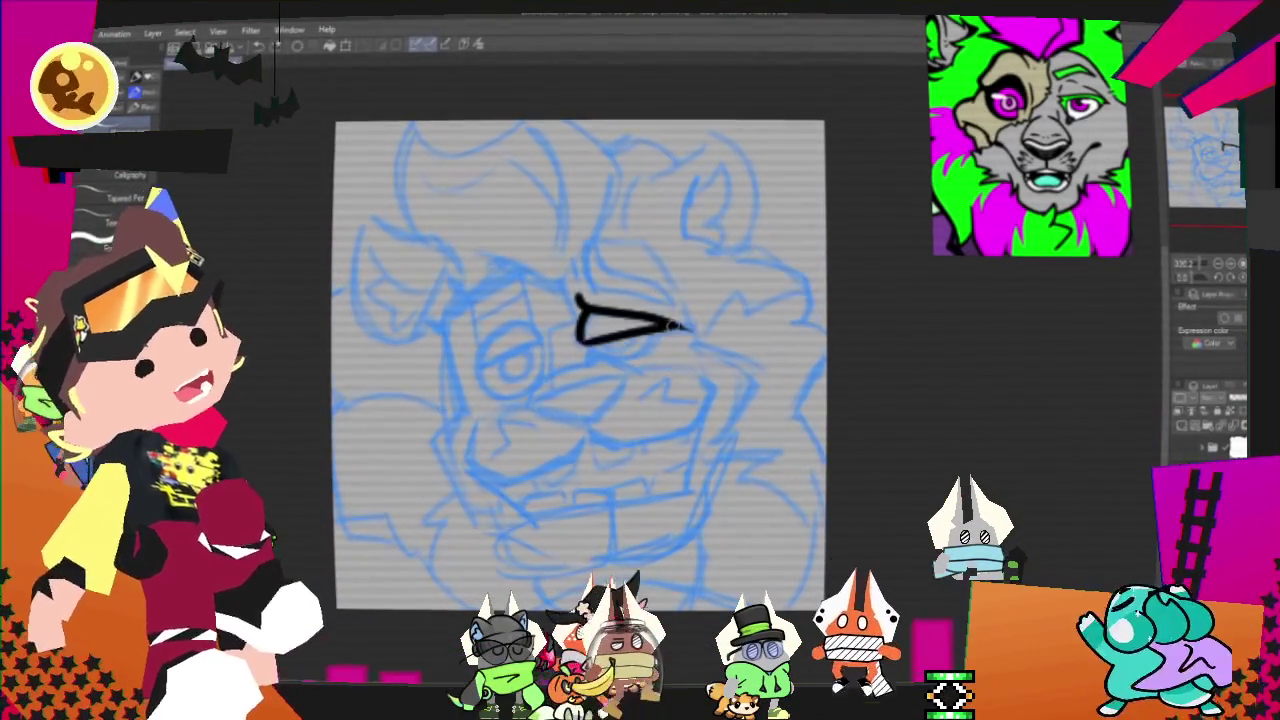
pyautogui.moveTo(583, 322); pyautogui.dragTo(630, 356)
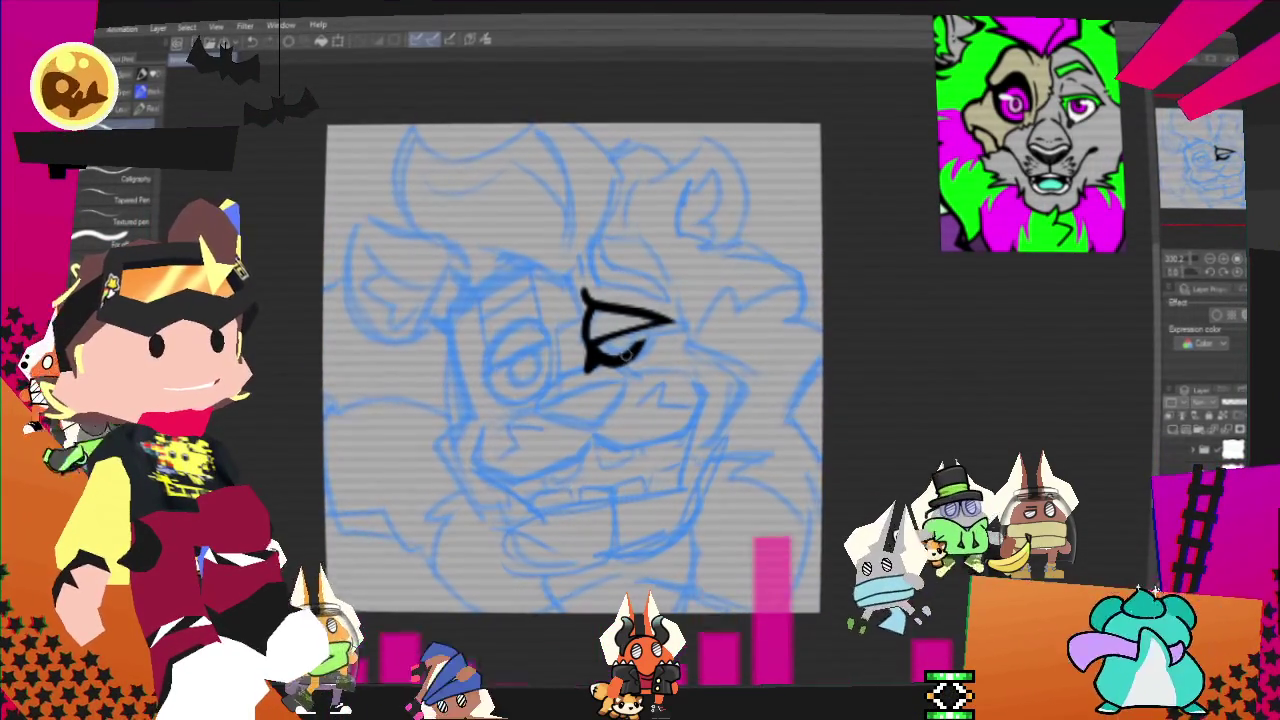
pyautogui.moveTo(625, 328)
pyautogui.mouseDown()
pyautogui.moveTo(640, 342)
pyautogui.moveTo(548, 390)
pyautogui.mouseUp()
pyautogui.moveTo(640, 373); pyautogui.dragTo(545, 410)
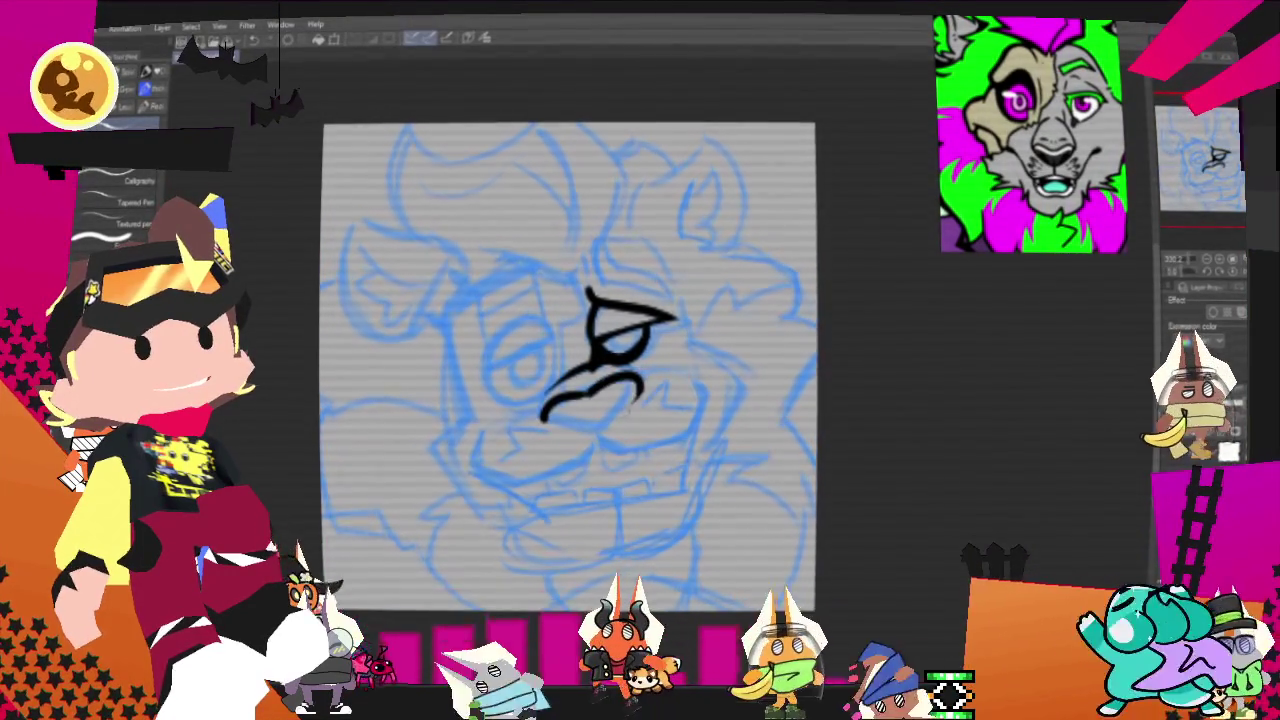
pyautogui.moveTo(640, 380)
pyautogui.mouseDown()
pyautogui.moveTo(600, 428)
pyautogui.moveTo(642, 382)
pyautogui.mouseUp()
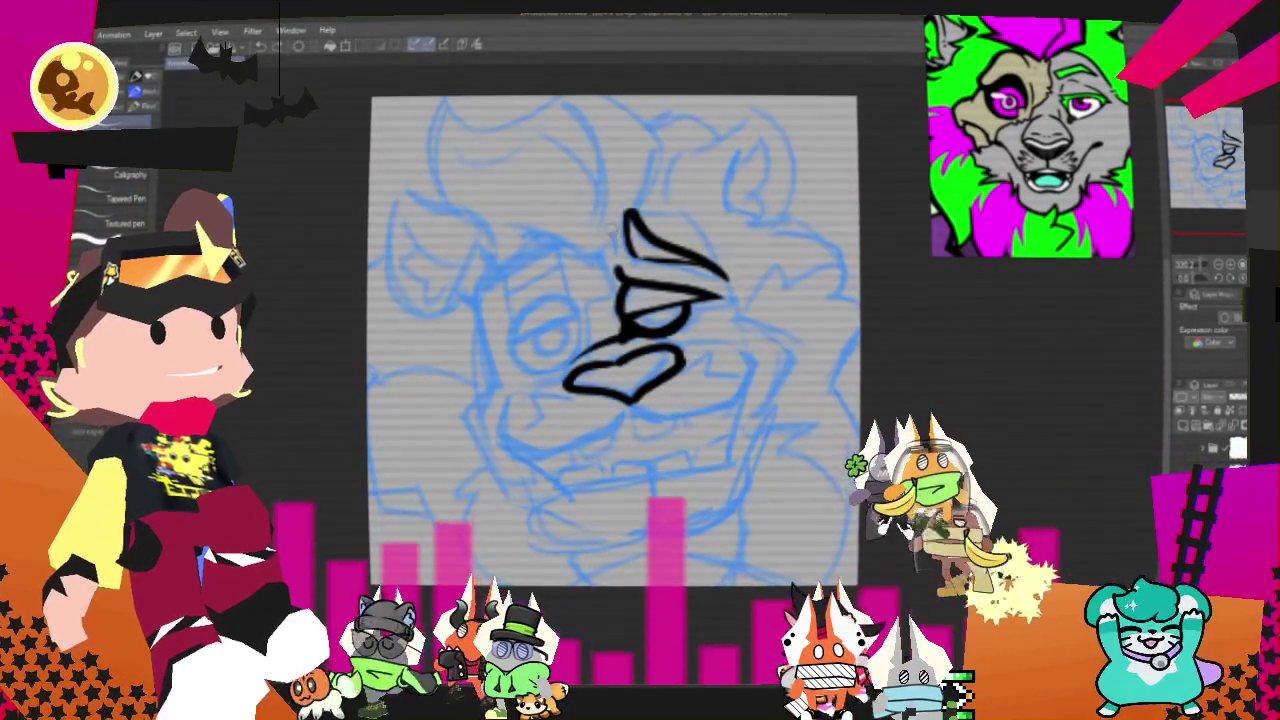
# Step: Add strokes beside the left eye, undoing two unwanted eye-circle attempts
pyautogui.moveTo(610, 225); pyautogui.dragTo(613, 260)
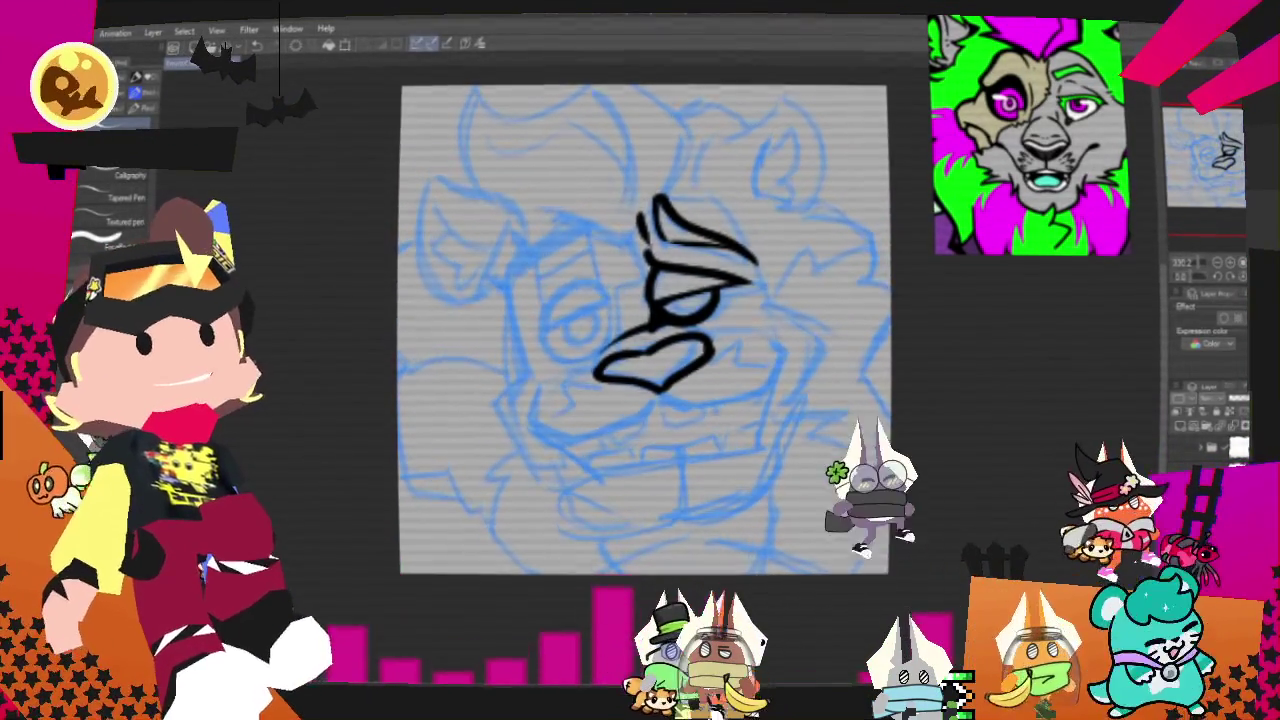
pyautogui.moveTo(543, 333); pyautogui.dragTo(607, 303)
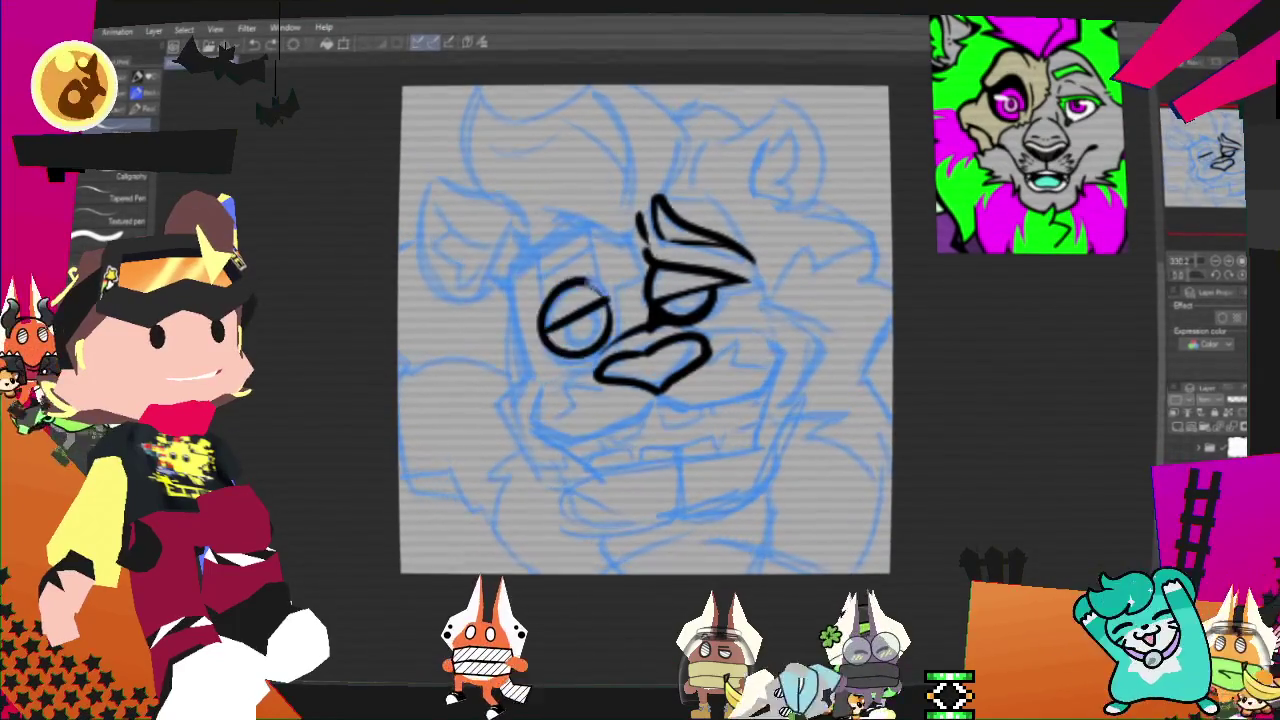
pyautogui.hotkey('ctrl', 'z')
pyautogui.moveTo(598, 284); pyautogui.dragTo(605, 343)
pyautogui.hotkey('ctrl', 'z')
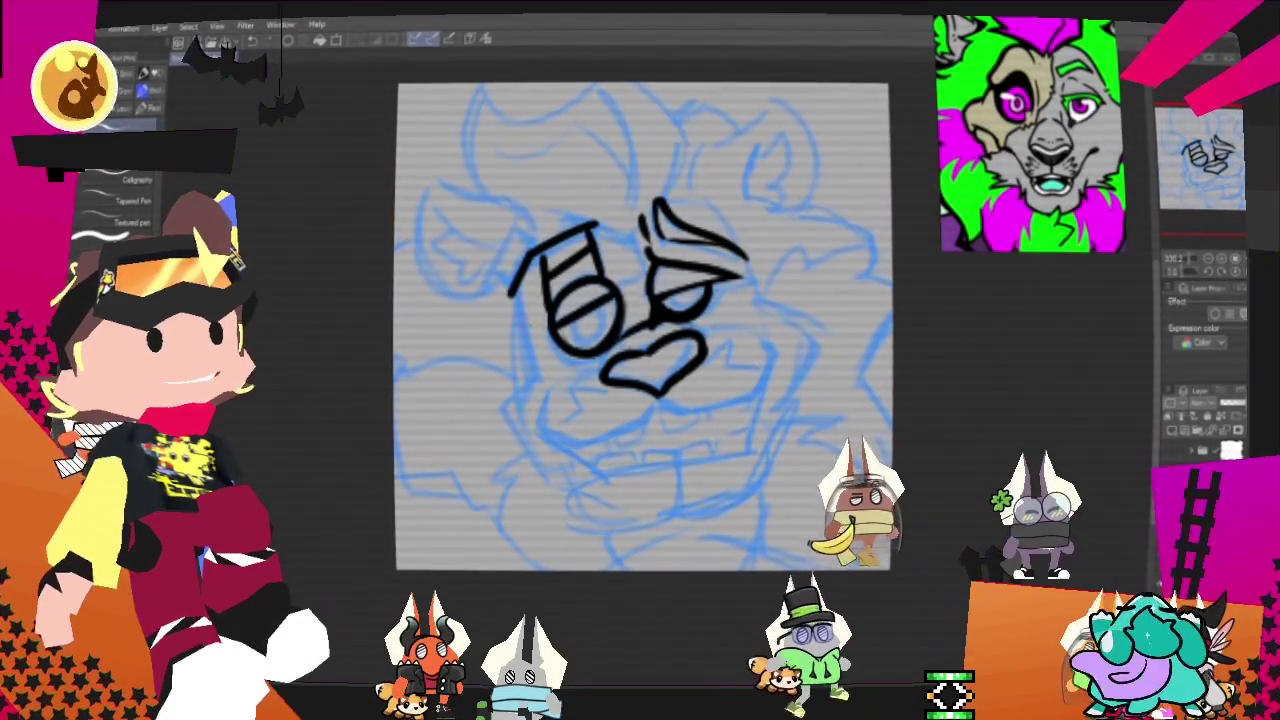
# Step: Ink the chin line and upper-left face strokes, undoing the large loop stroke
pyautogui.moveTo(499, 407); pyautogui.dragTo(548, 470)
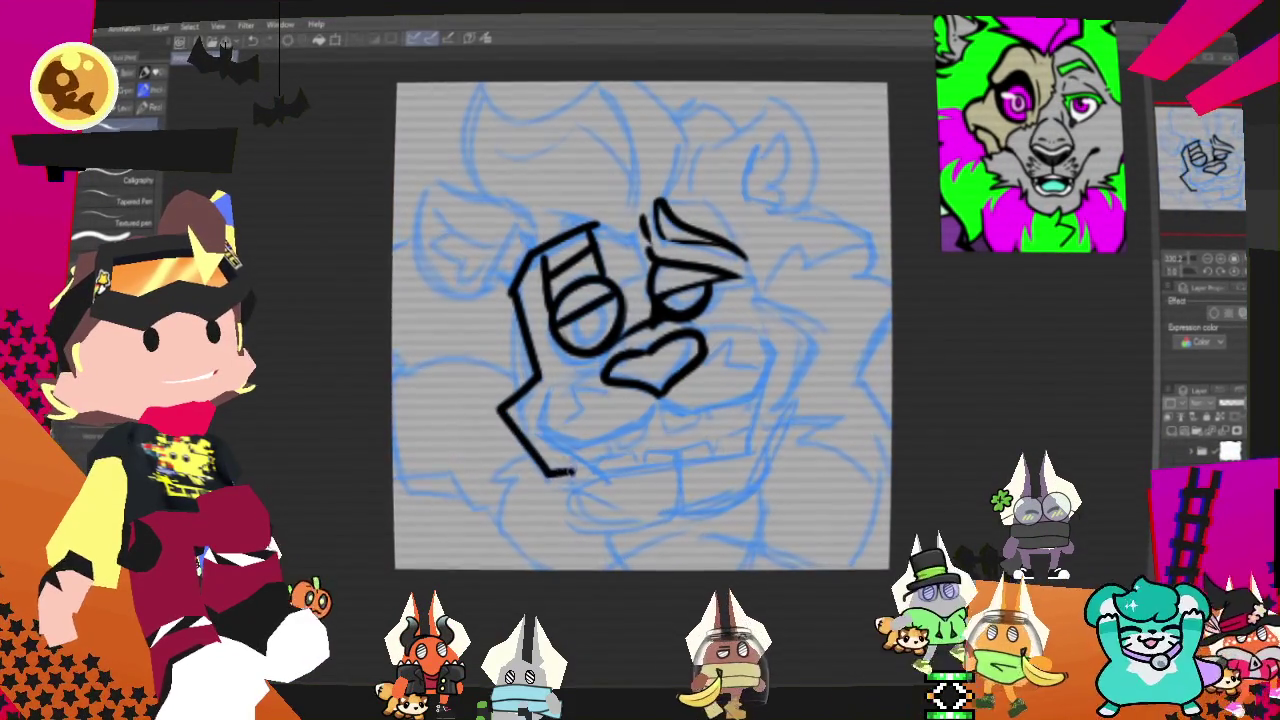
pyautogui.moveTo(512, 291)
pyautogui.mouseDown()
pyautogui.moveTo(494, 282)
pyautogui.moveTo(545, 238)
pyautogui.mouseUp()
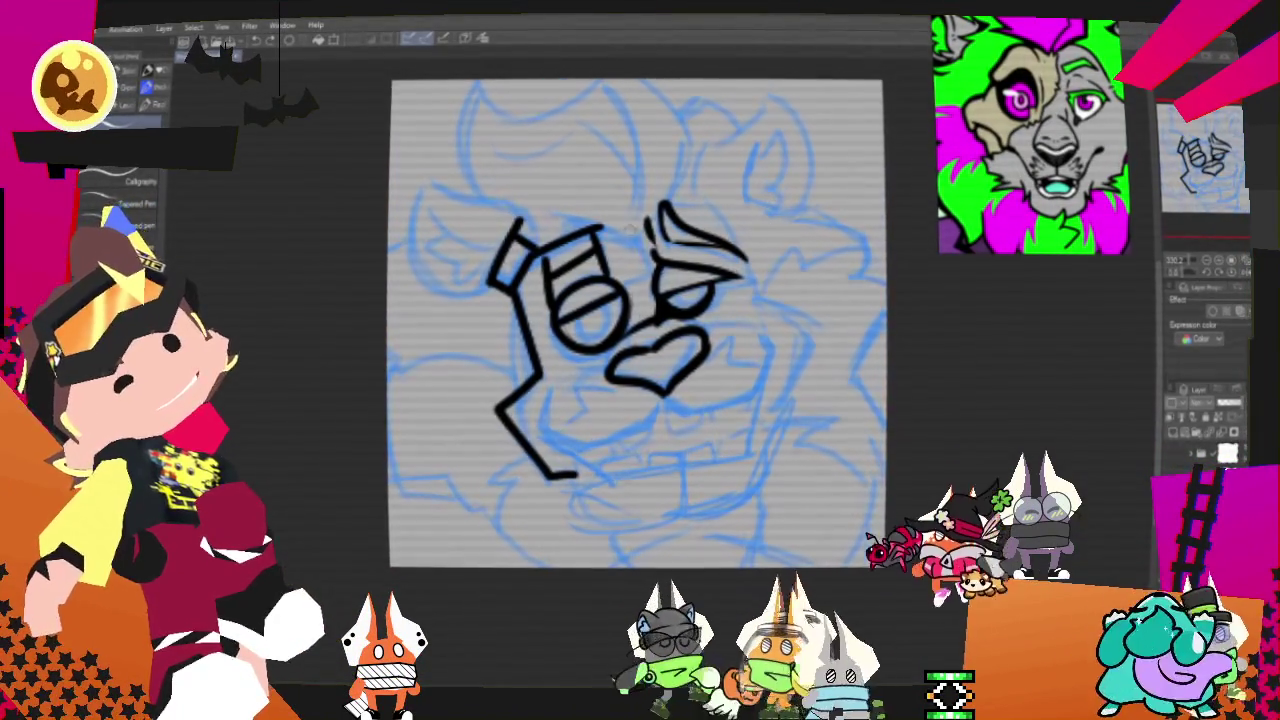
pyautogui.moveTo(470, 195); pyautogui.dragTo(525, 210)
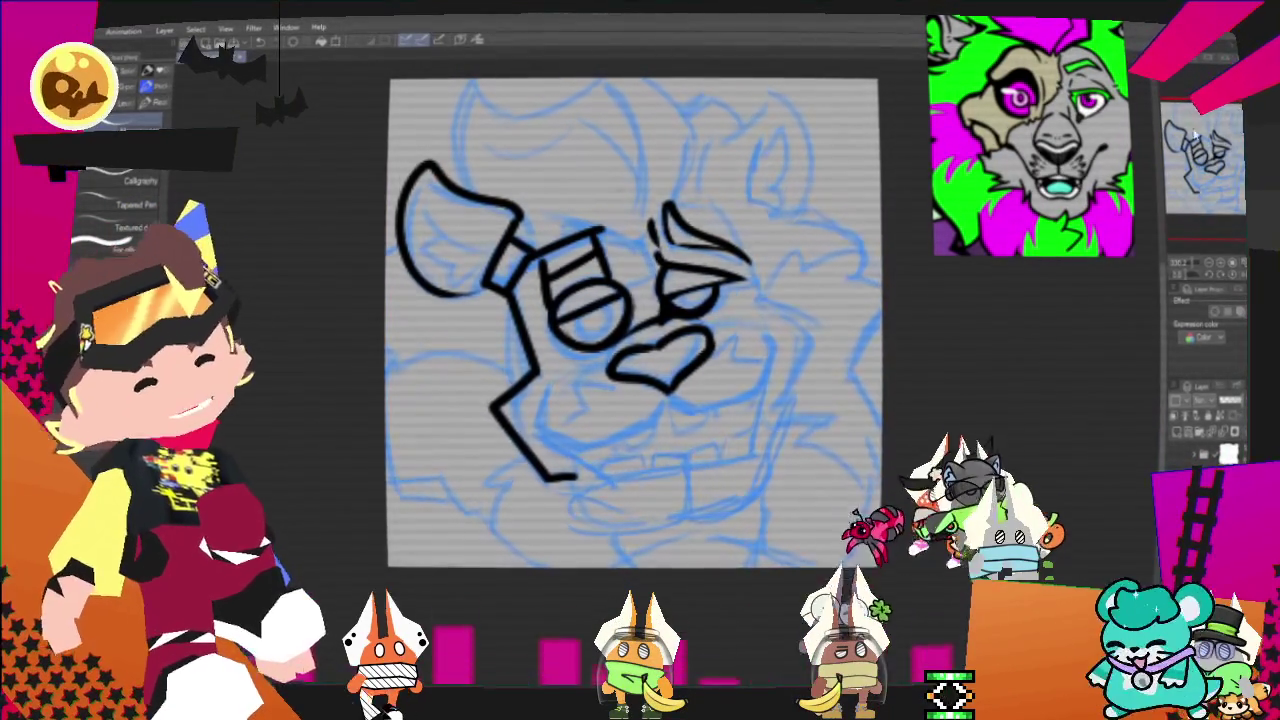
pyautogui.hotkey('ctrl', 'z')
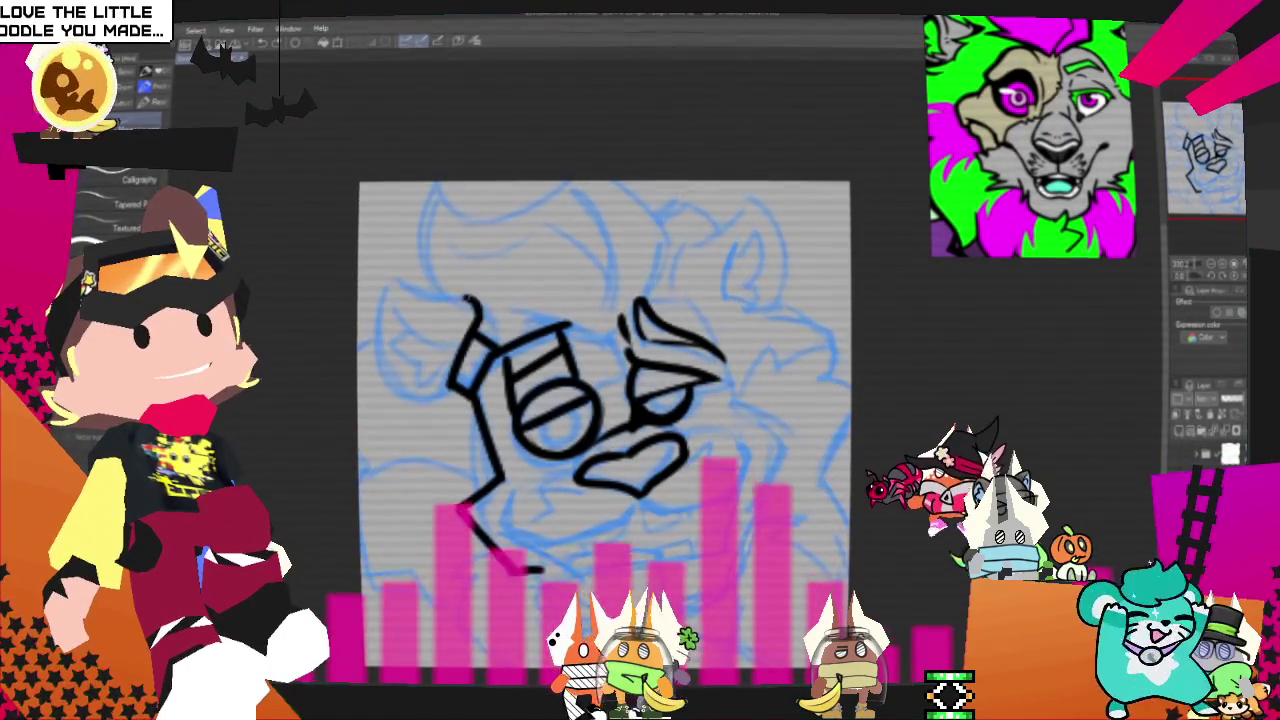
# Step: Replace the upper-left loop with an ear shape and its inner curve
pyautogui.hotkey('ctrl', 'z')
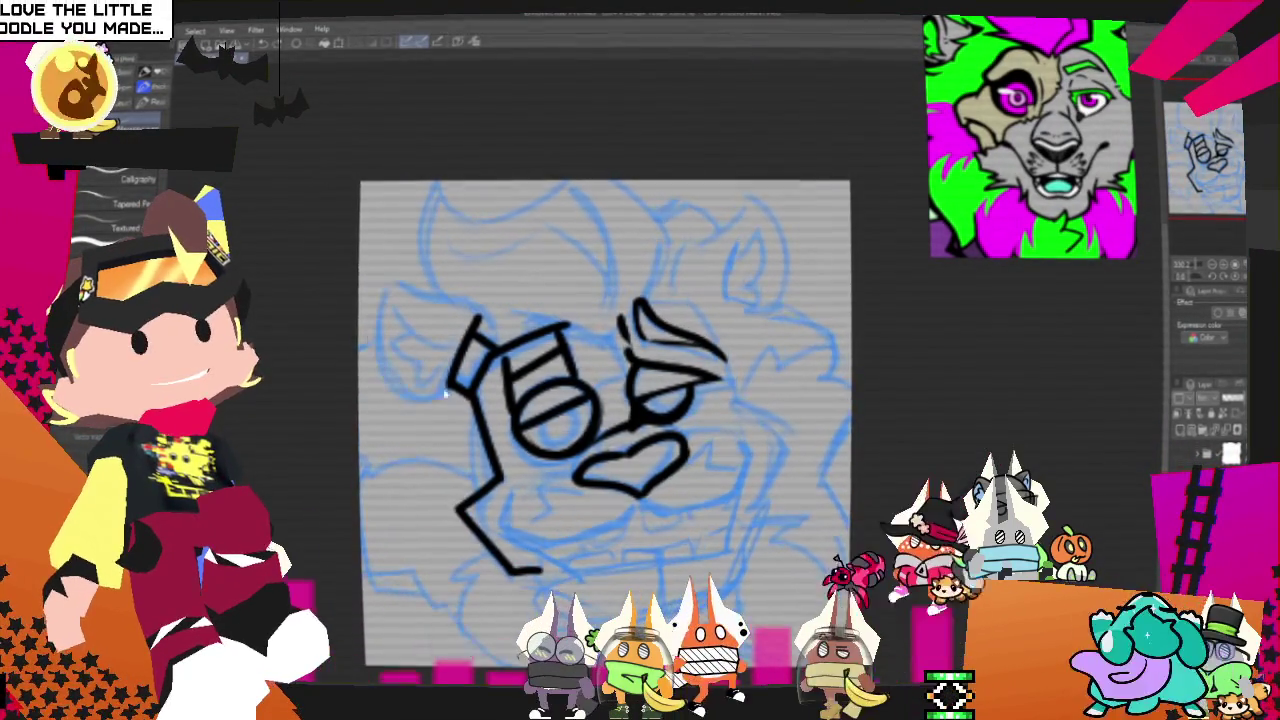
pyautogui.hotkey('ctrl', 'z')
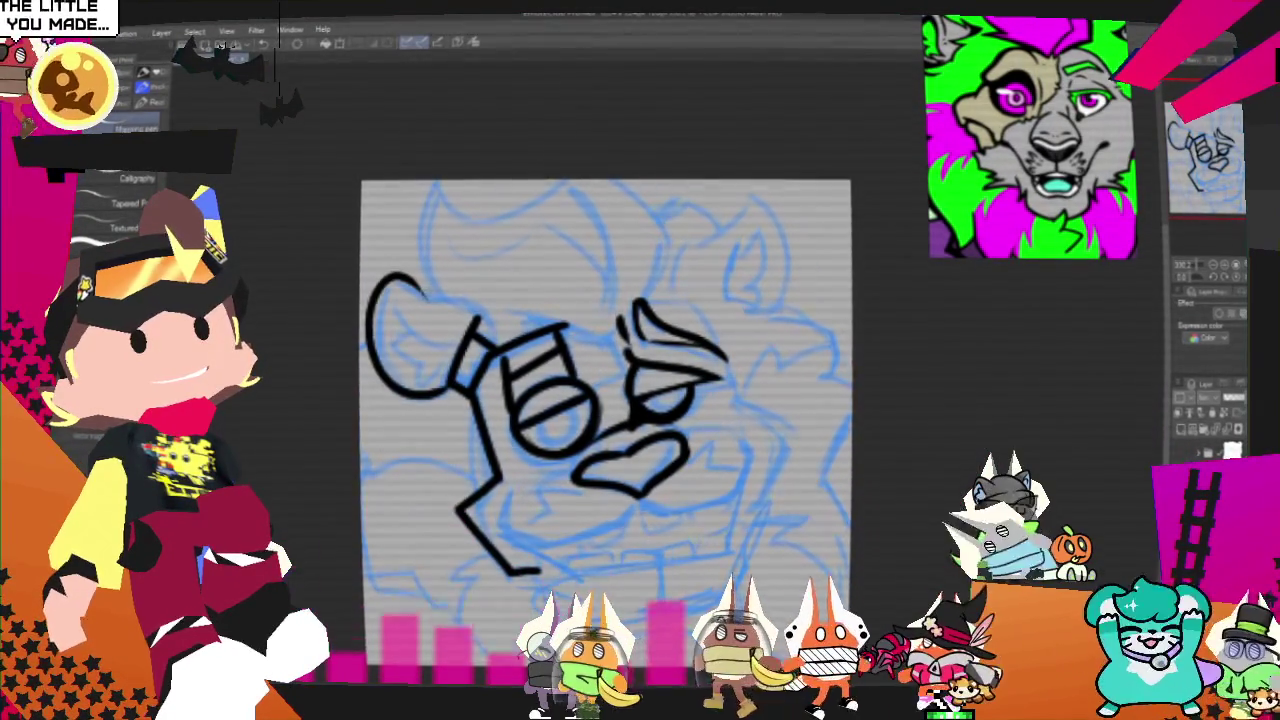
pyautogui.moveTo(425, 291); pyautogui.dragTo(476, 318)
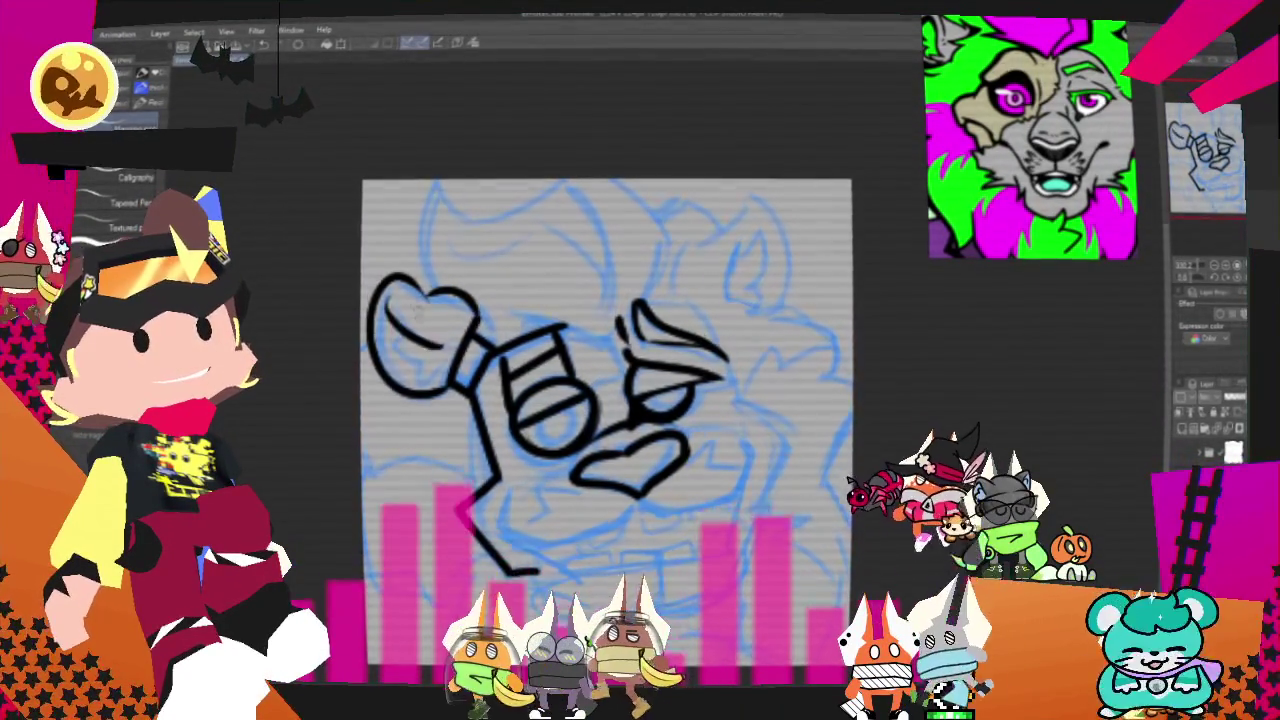
pyautogui.moveTo(388, 318); pyautogui.dragTo(432, 350)
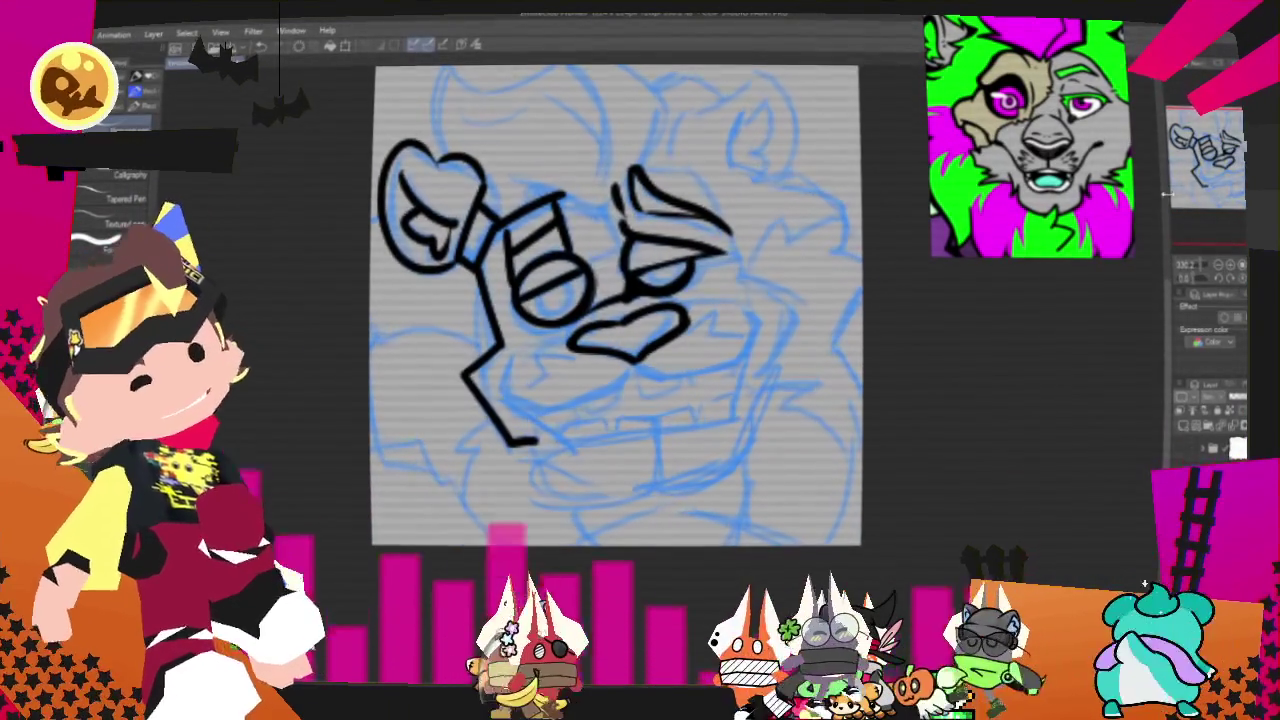
# Step: Ink the upper lip and extend the mouth and jaw lines curving up to the right
pyautogui.moveTo(500, 368)
pyautogui.mouseDown()
pyautogui.moveTo(605, 386)
pyautogui.moveTo(632, 368)
pyautogui.mouseUp()
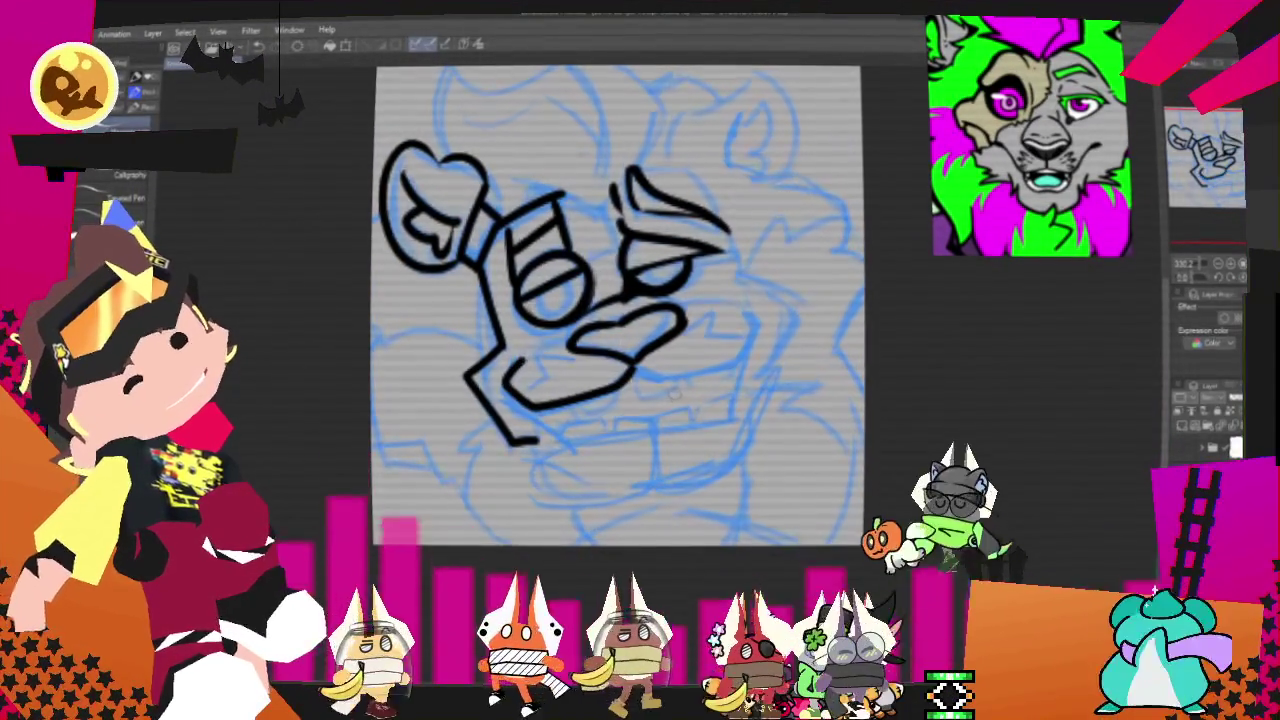
pyautogui.moveTo(625, 370); pyautogui.dragTo(745, 318)
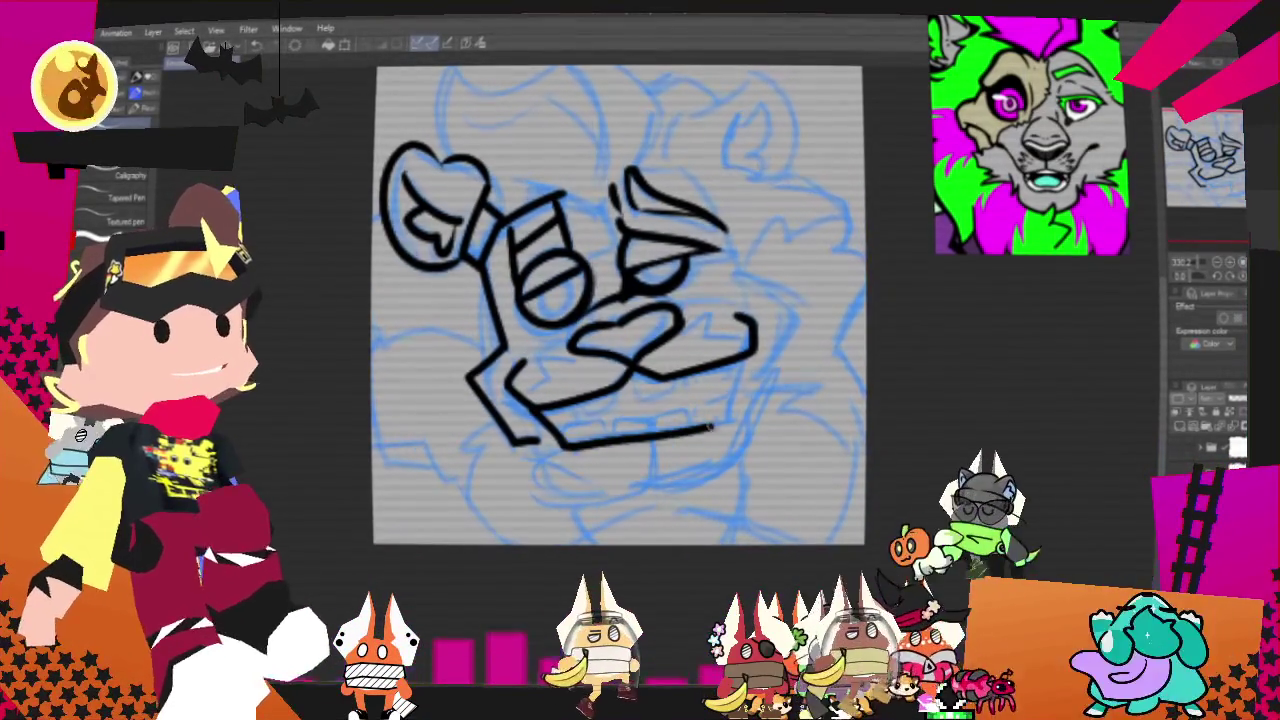
pyautogui.moveTo(621, 437); pyautogui.dragTo(750, 346)
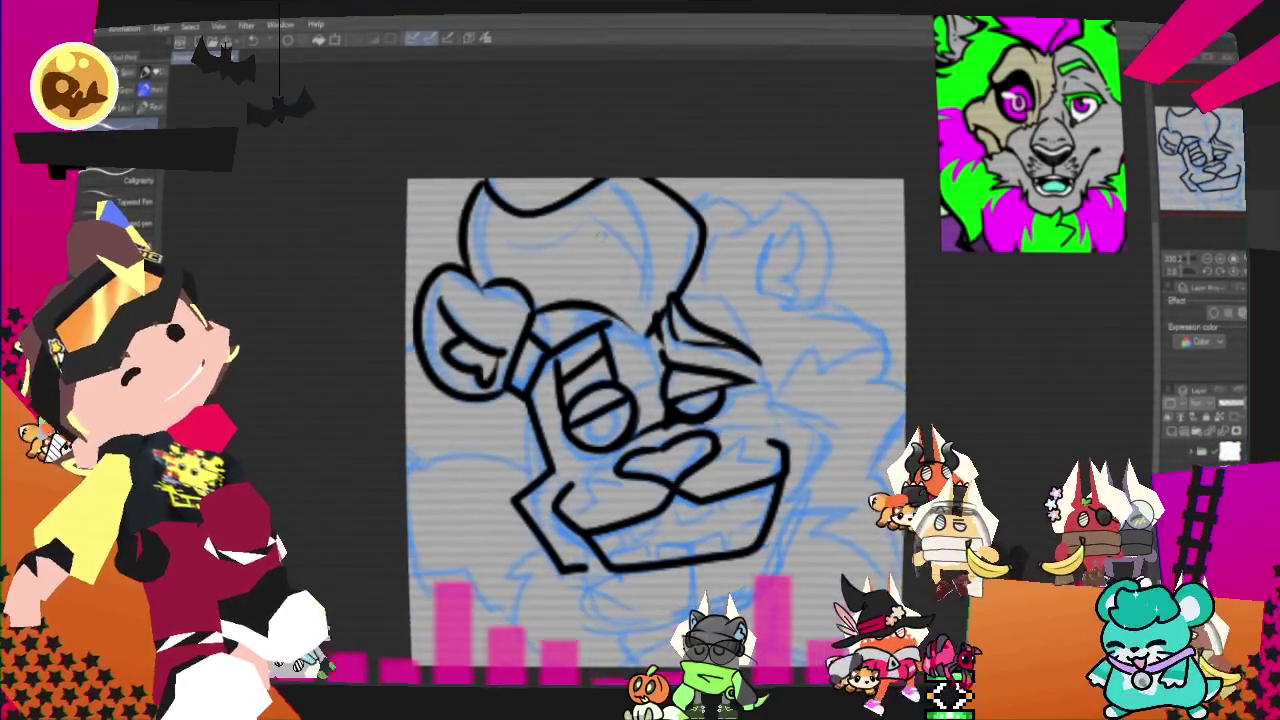
# Step: Ink the upper-right mane stroke and forelock hair strands, then undo the messy inner-ear stroke
pyautogui.moveTo(612, 200); pyautogui.dragTo(645, 285)
pyautogui.moveTo(525, 255)
pyautogui.mouseDown()
pyautogui.moveTo(630, 245)
pyautogui.moveTo(650, 290)
pyautogui.mouseUp()
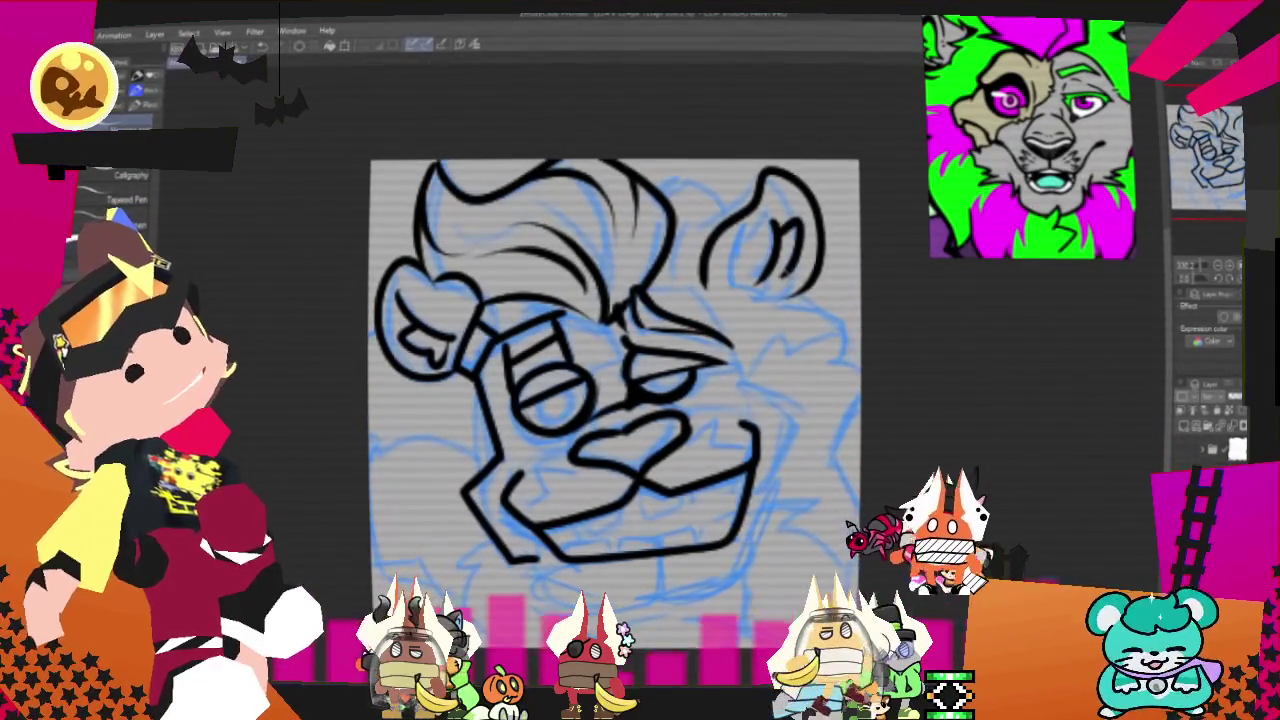
pyautogui.hotkey('ctrl', 'z')
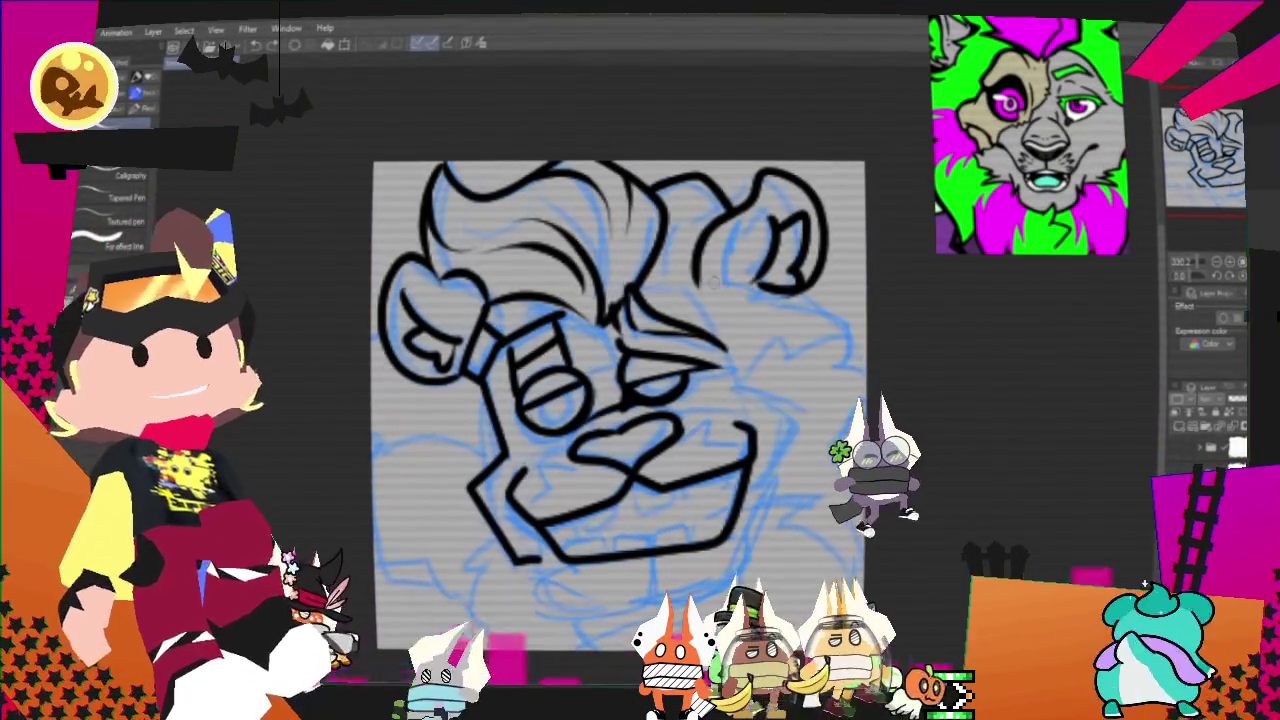
# Step: Ink the upper-right outline, the right ear and cheek, and the lower-right mane line
pyautogui.moveTo(790, 305); pyautogui.dragTo(850, 335)
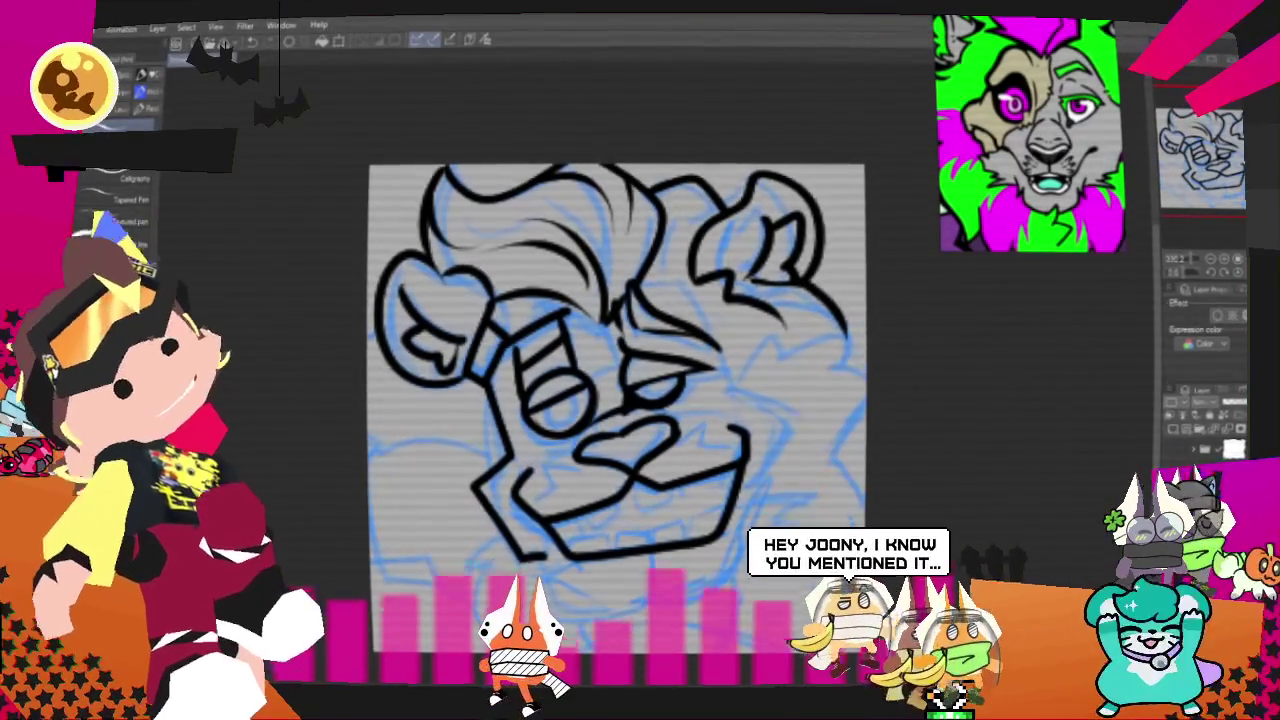
pyautogui.moveTo(752, 352); pyautogui.dragTo(845, 328)
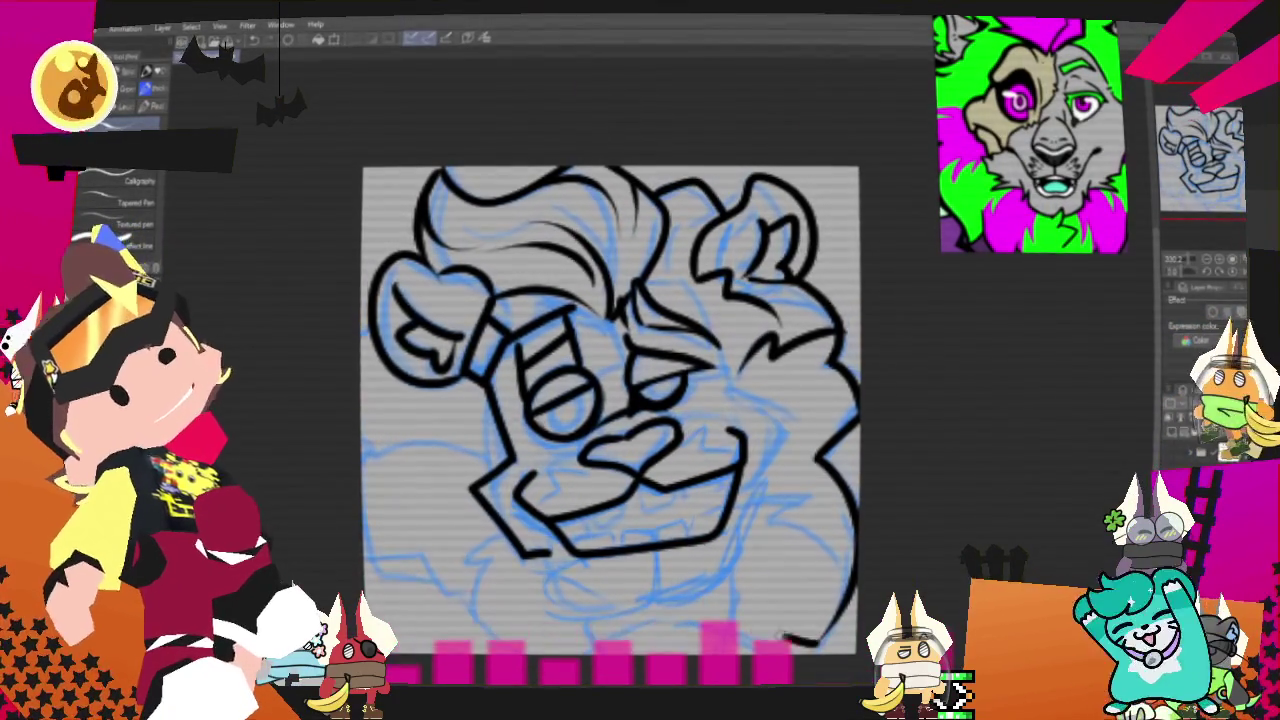
pyautogui.moveTo(740, 577); pyautogui.dragTo(745, 628)
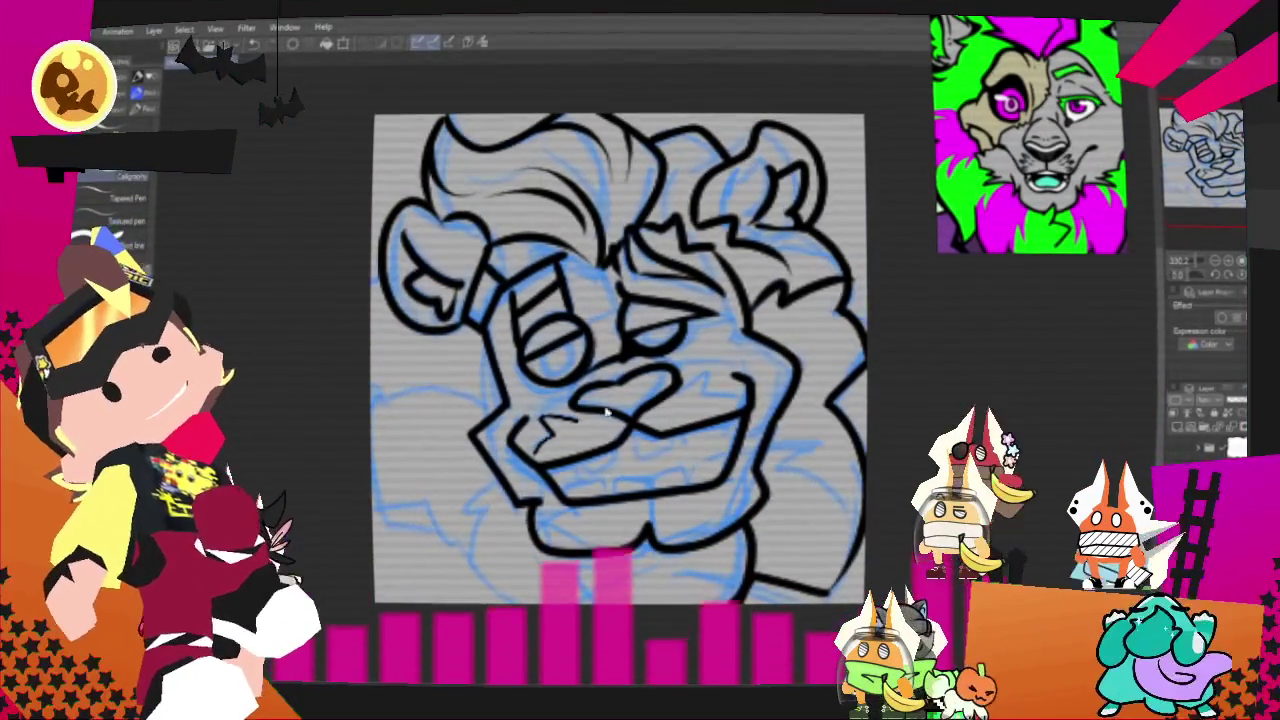
# Step: Add a small detail stroke near the lion's muzzle
pyautogui.moveTo(556, 420); pyautogui.dragTo(540, 438)
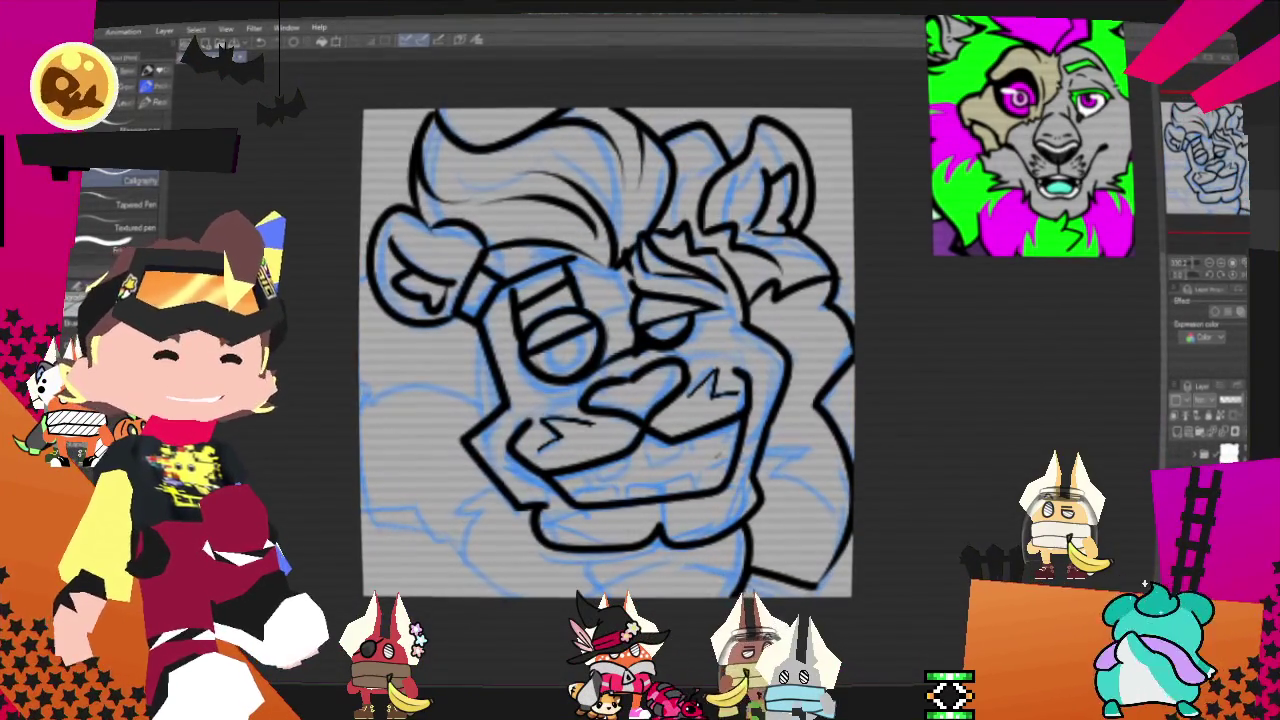
pyautogui.scroll(3, 720, 500)
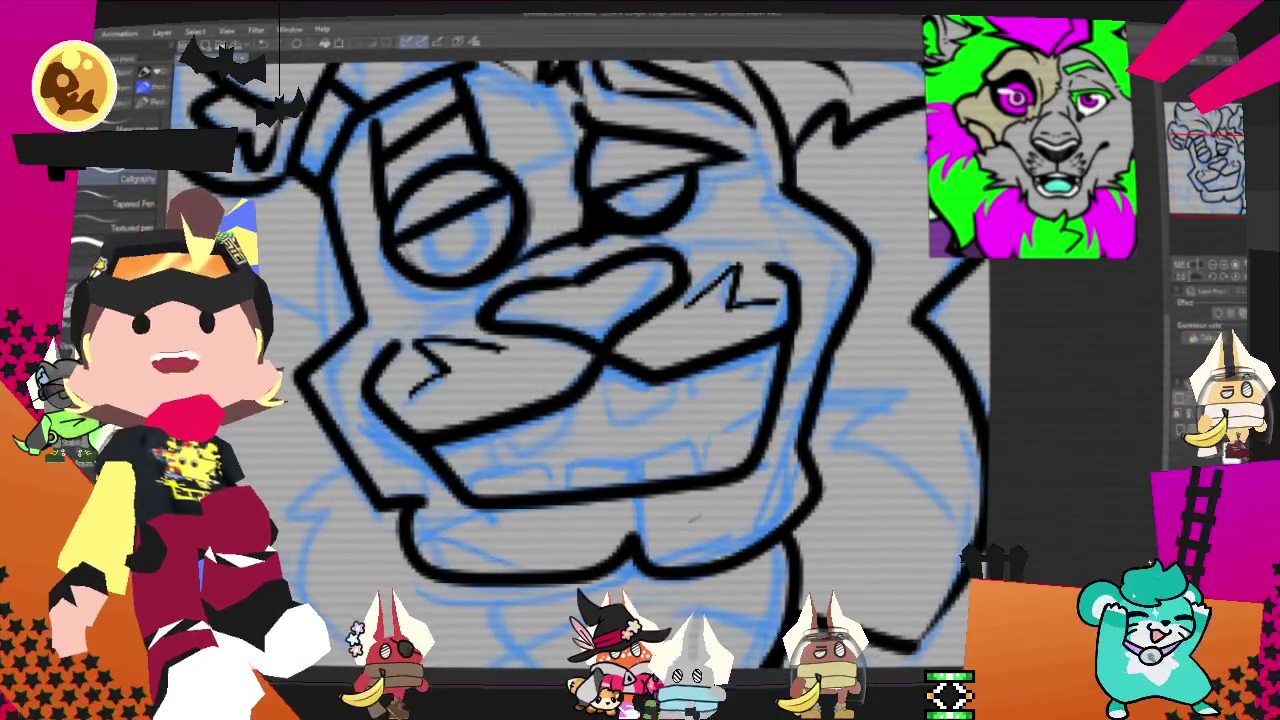
# Step: Zoom into the mouth and ink three teeth, then undo them to start over
pyautogui.scroll(-1, 600, 350)
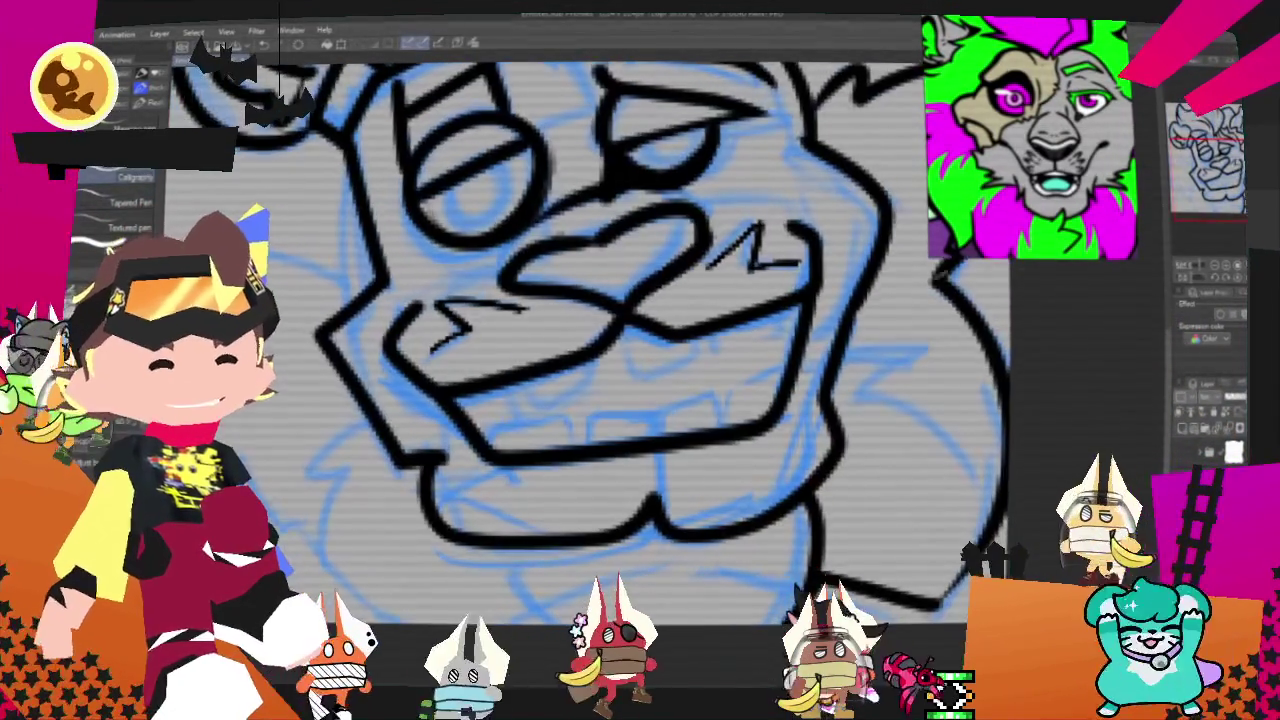
pyautogui.moveTo(575, 440); pyautogui.dragTo(495, 425)
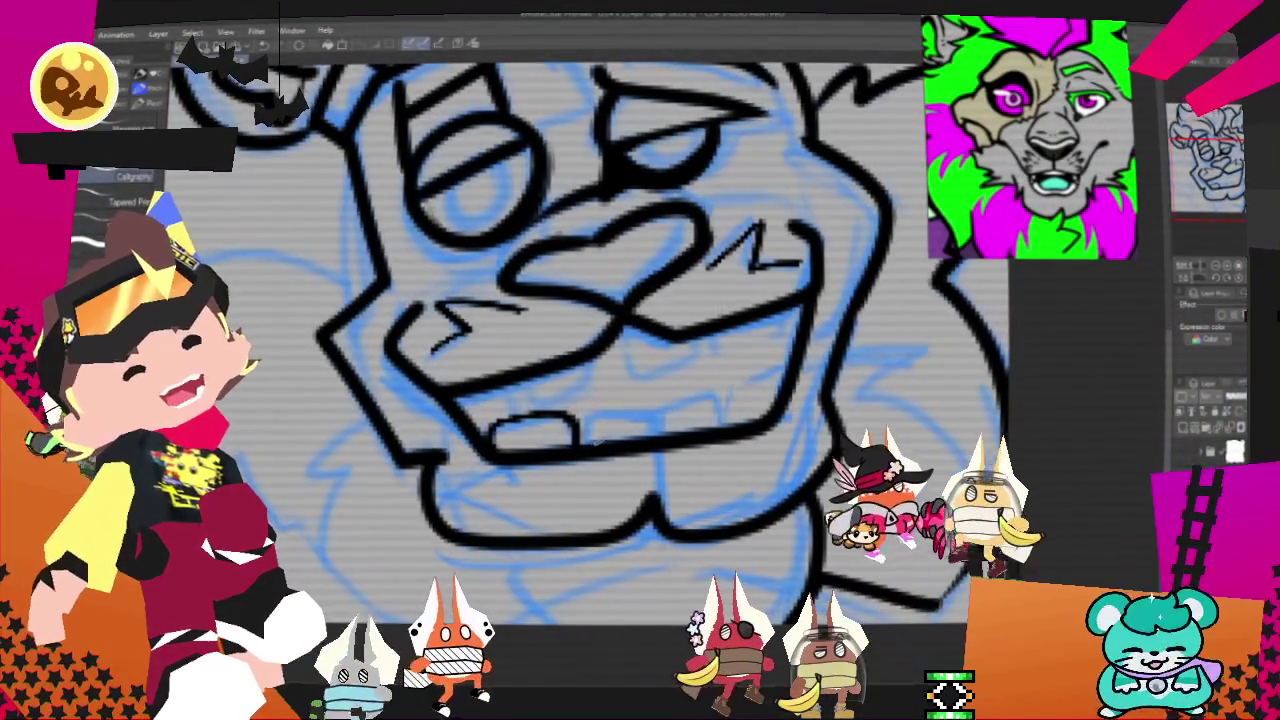
pyautogui.moveTo(588, 438); pyautogui.dragTo(668, 432)
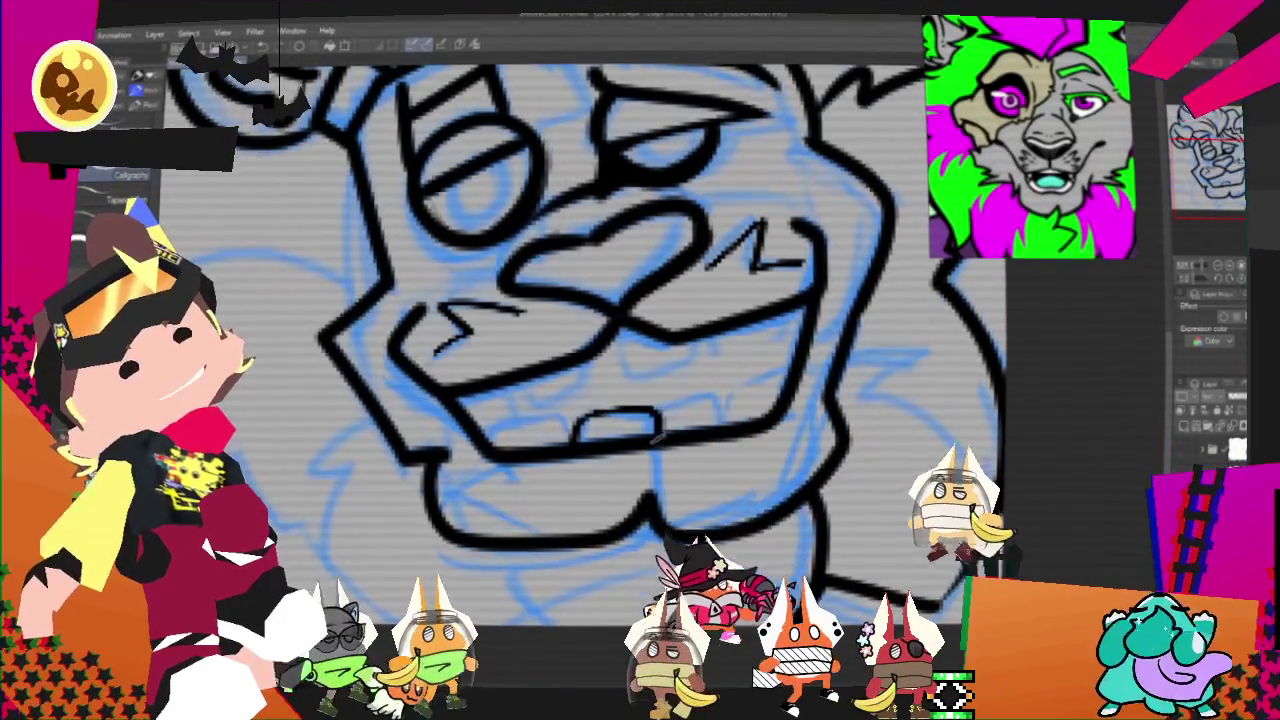
pyautogui.moveTo(672, 430)
pyautogui.mouseDown()
pyautogui.moveTo(738, 425)
pyautogui.moveTo(794, 398)
pyautogui.mouseUp()
pyautogui.hotkey('ctrl', 'z')
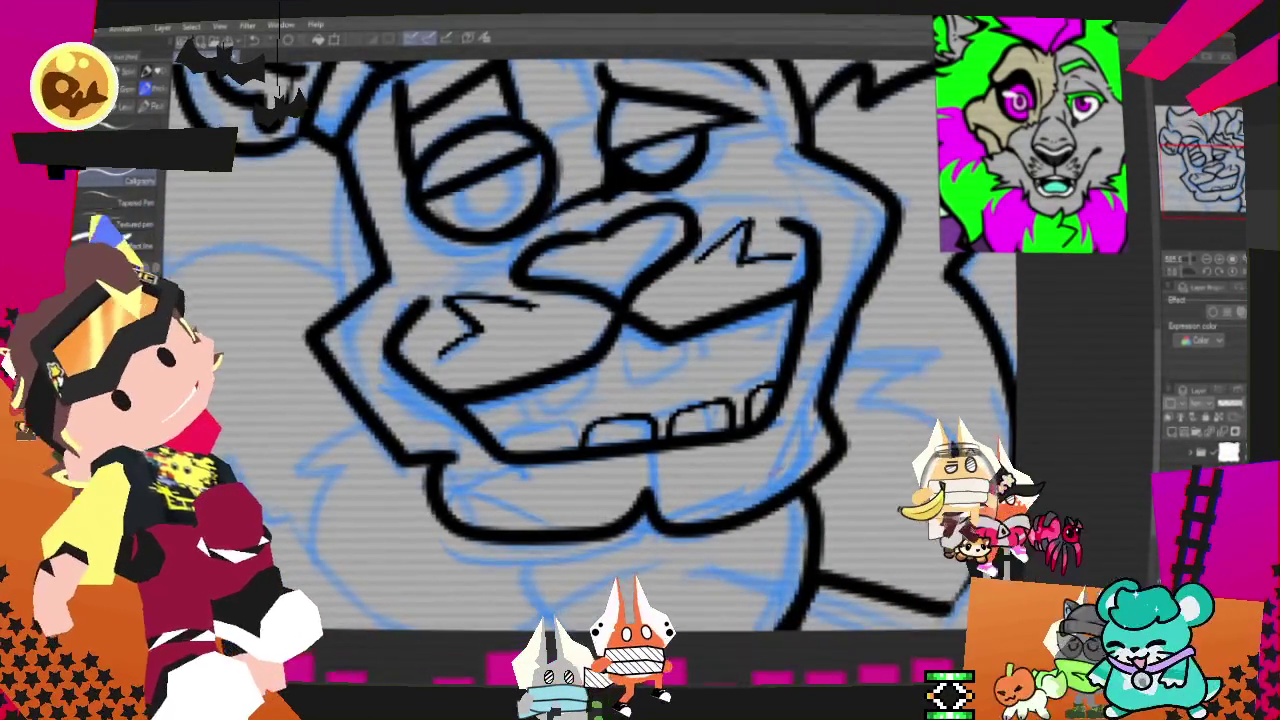
pyautogui.hotkey('ctrl', 'z')
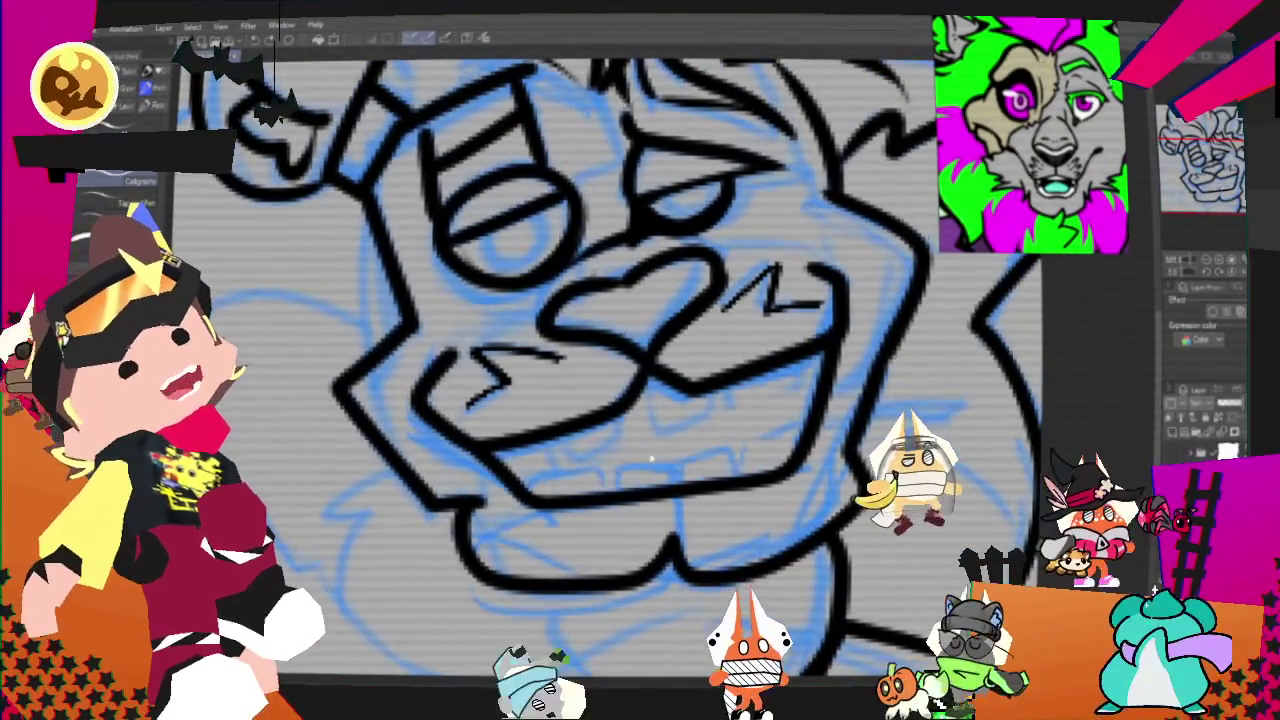
# Step: Redraw the tooth outlines along the mouth, finishing with one at the right end
pyautogui.moveTo(533, 494); pyautogui.dragTo(590, 494)
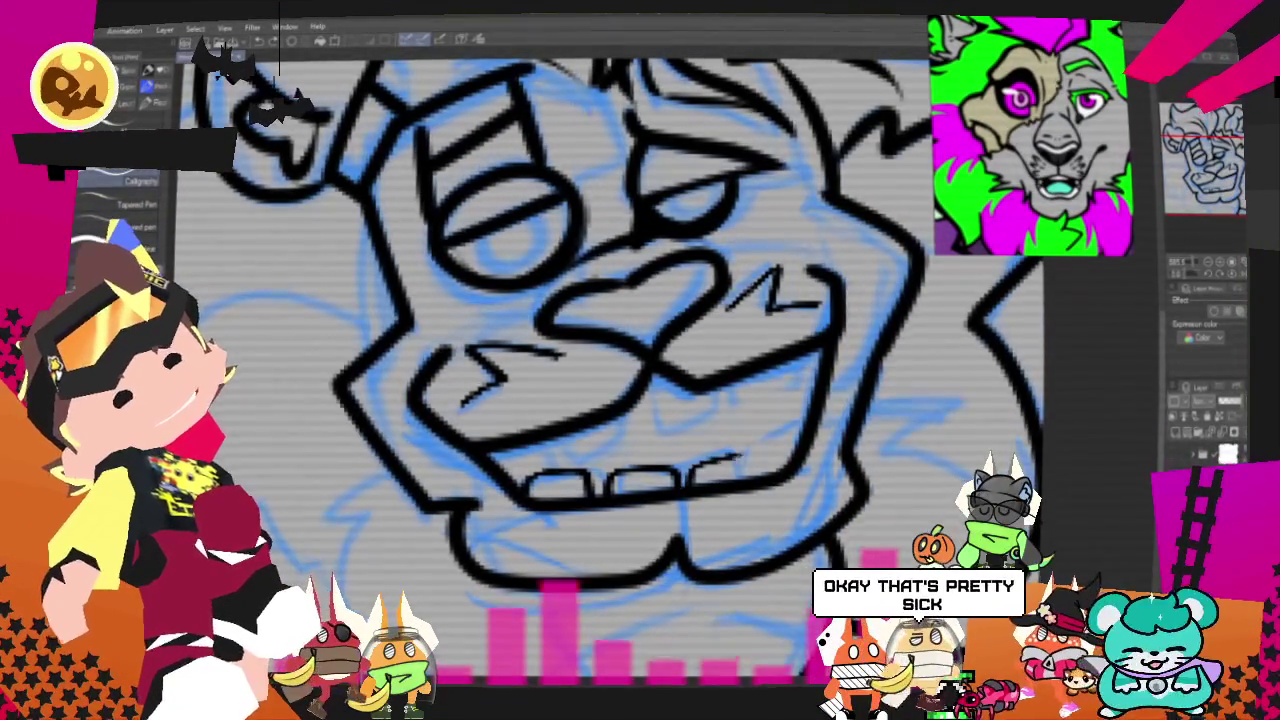
pyautogui.moveTo(690, 488); pyautogui.dragTo(746, 478)
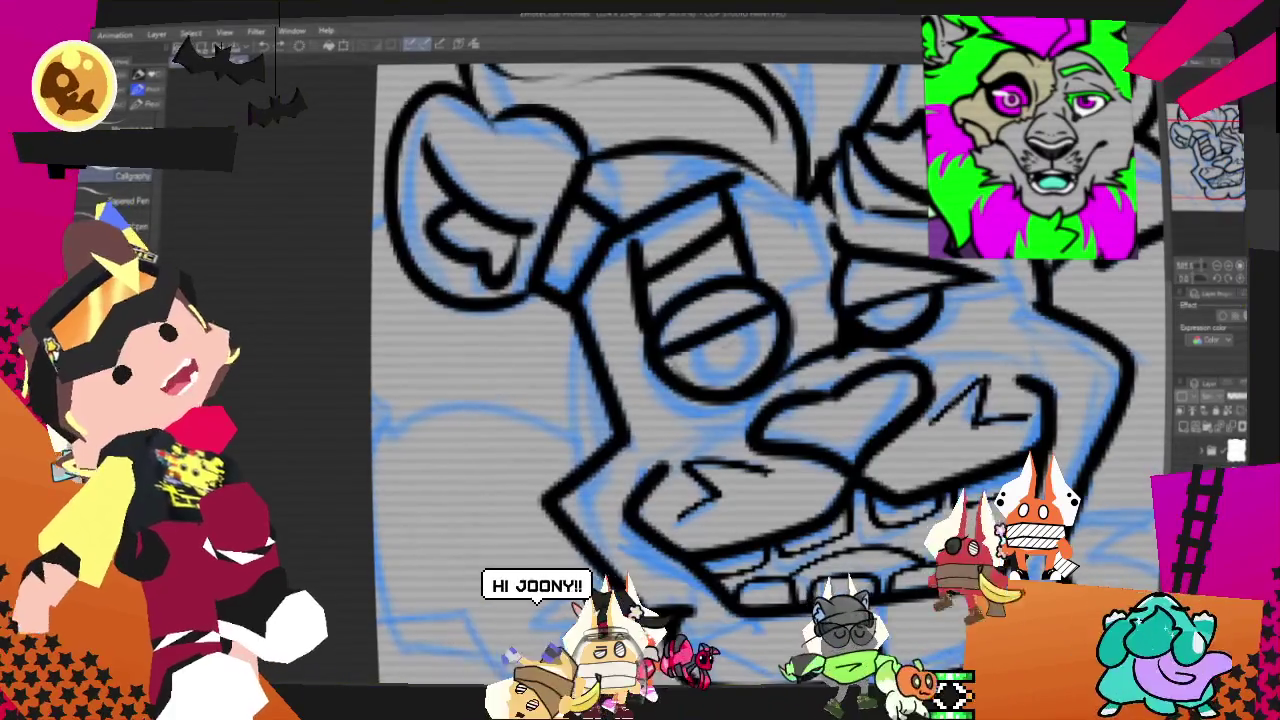
# Step: Ink a line inside the eye and fill in its pupil, checking the whole drawing
pyautogui.moveTo(695, 358); pyautogui.dragTo(750, 350)
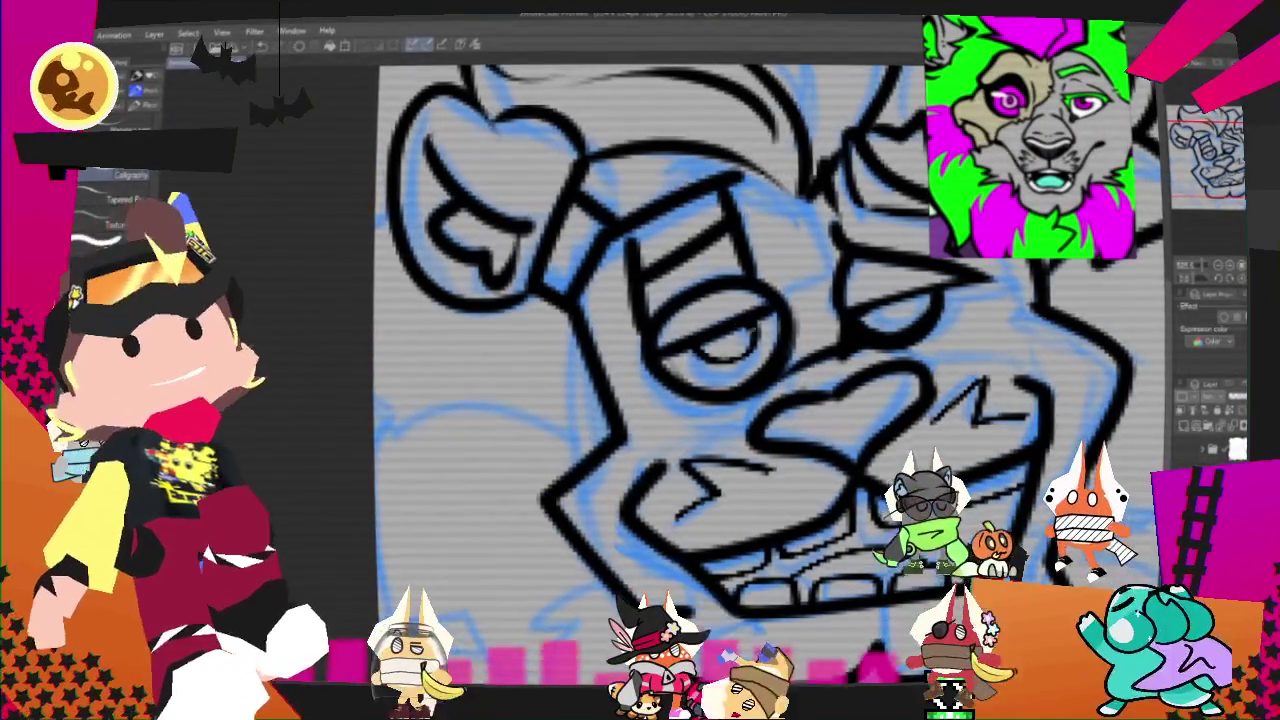
pyautogui.moveTo(700, 350); pyautogui.dragTo(748, 345)
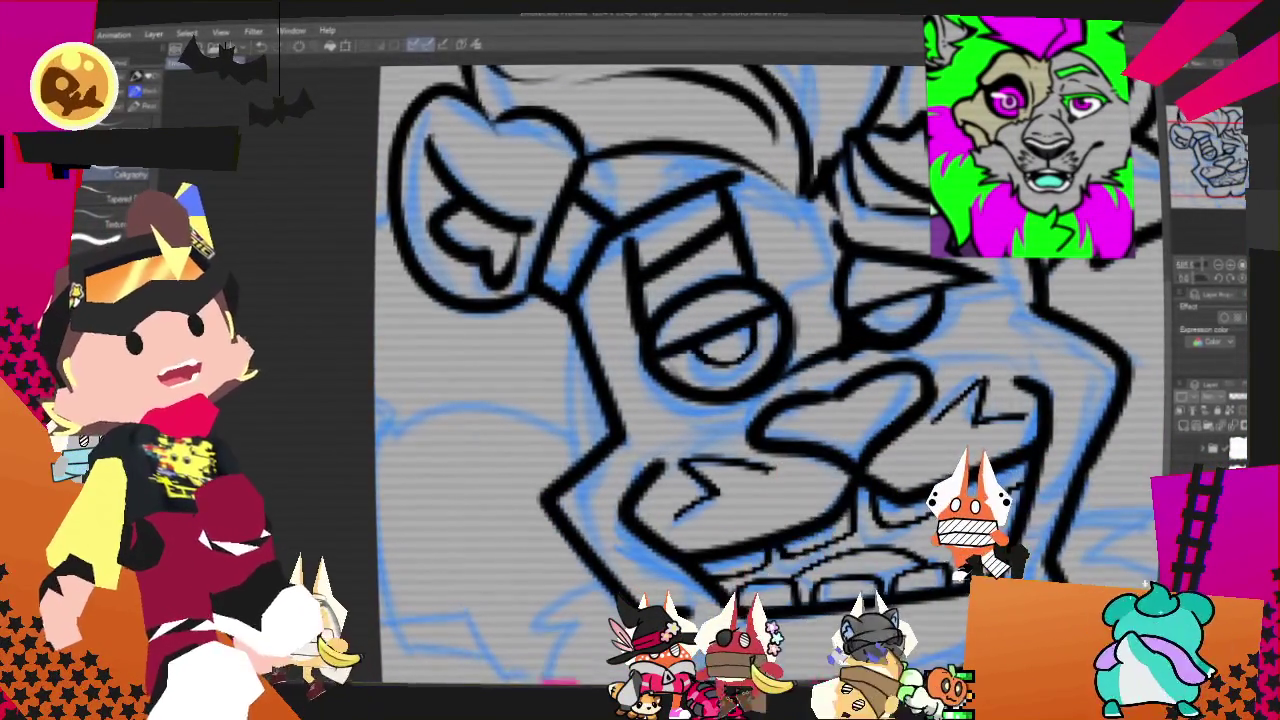
pyautogui.hotkey('ctrl', '-')
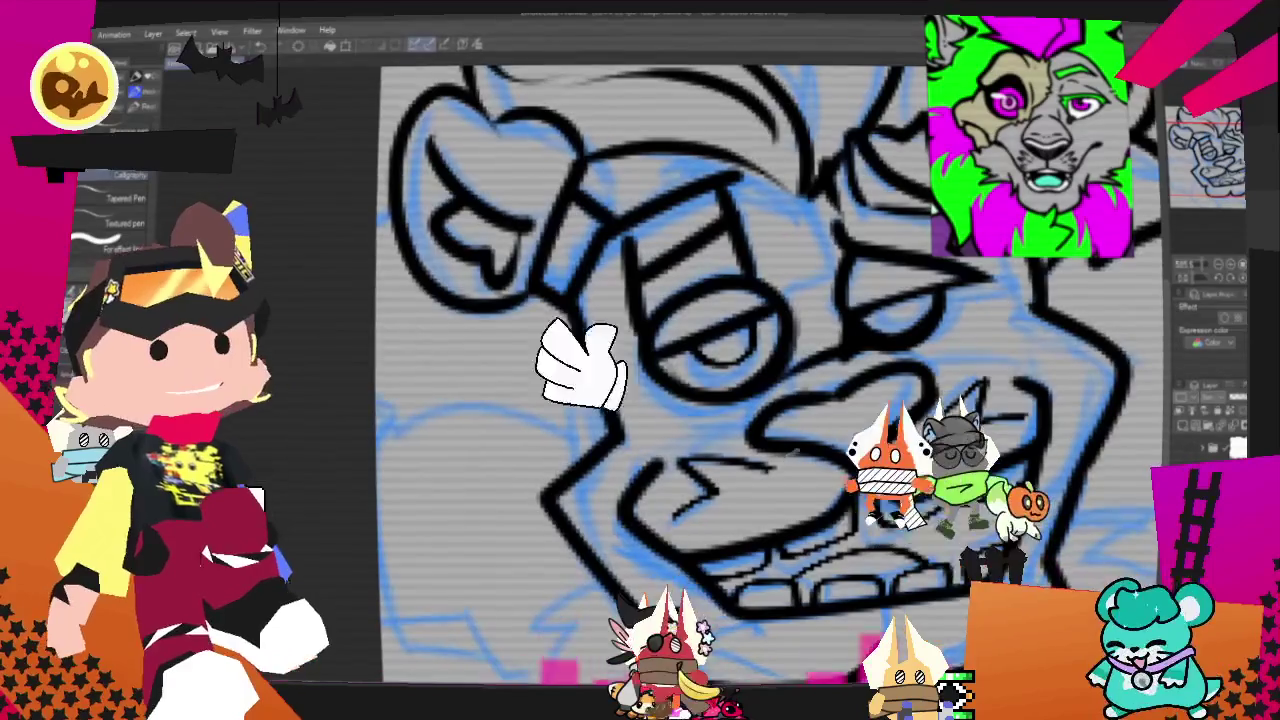
pyautogui.hotkey('ctrl', '-')
pyautogui.hotkey('ctrl', '-')
pyautogui.hotkey('ctrl', '-')
pyautogui.hotkey('ctrl', '-')
pyautogui.hotkey('ctrl', '+')
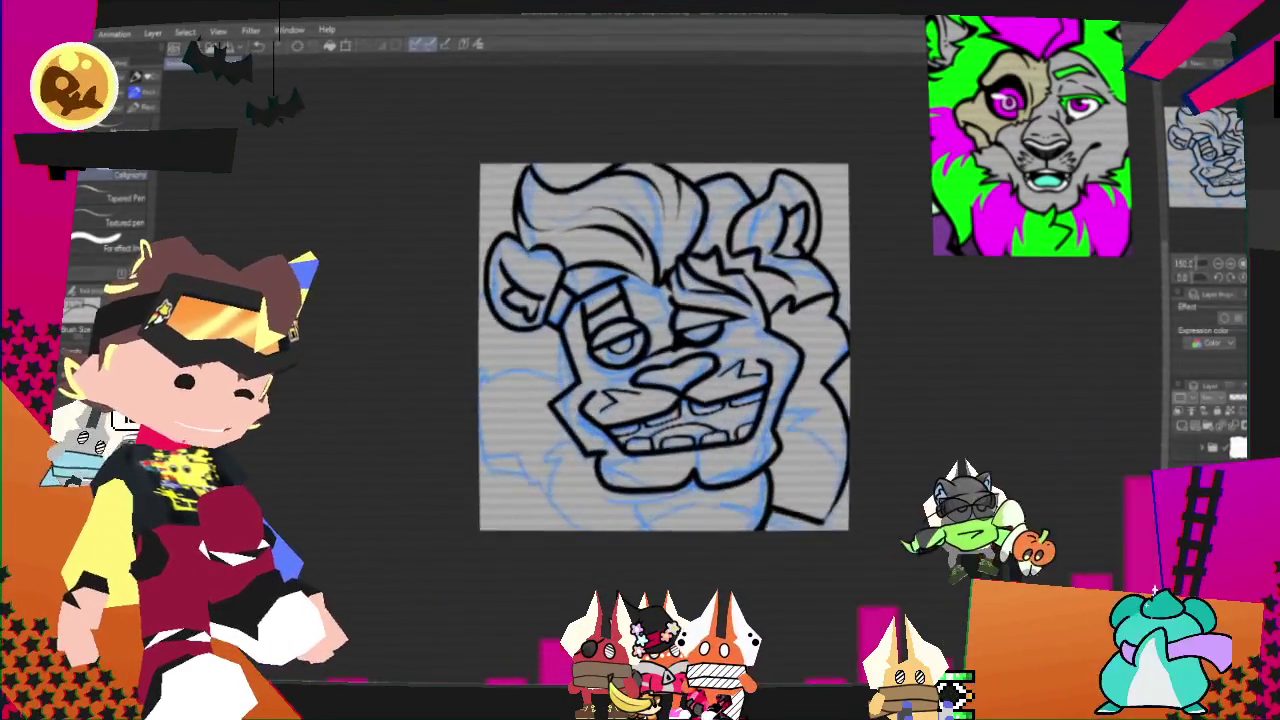
pyautogui.hotkey('ctrl', '+')
pyautogui.hotkey('ctrl', '+')
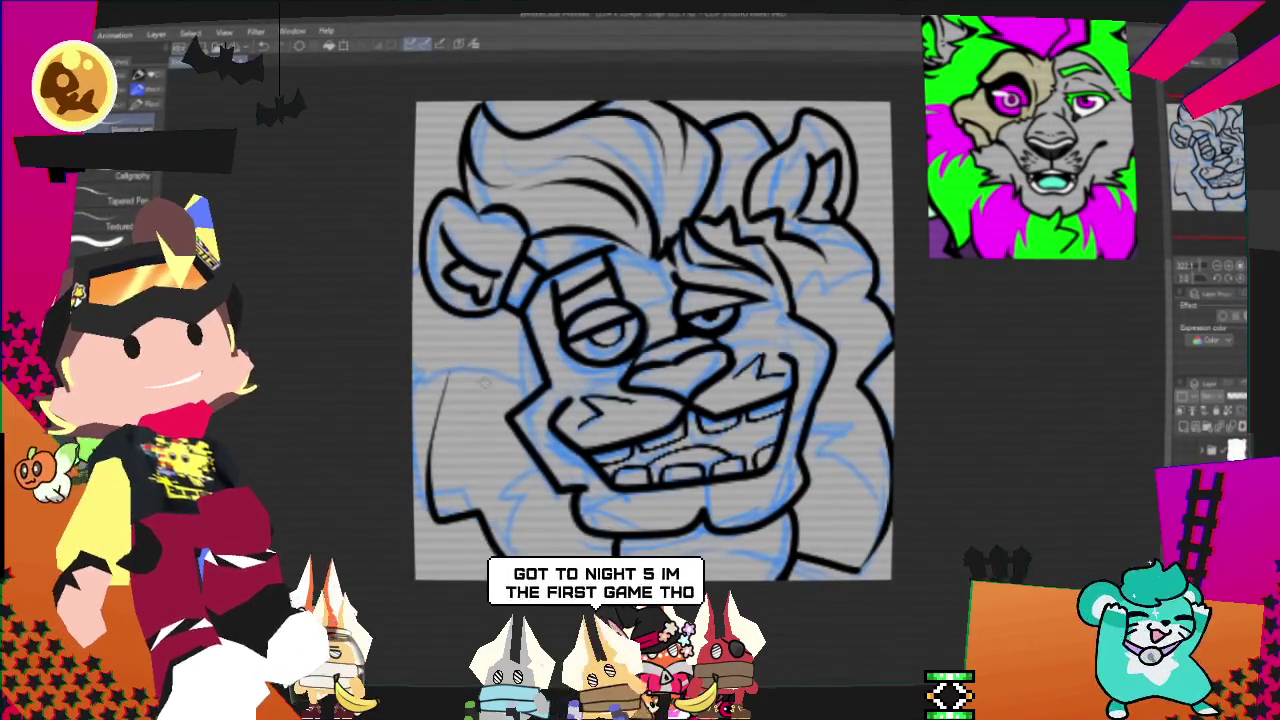
# Step: Trace the mane's lower-left jaw line and left edge, then hide the blue sketch
pyautogui.moveTo(461, 500); pyautogui.dragTo(418, 480)
pyautogui.moveTo(416, 318); pyautogui.dragTo(440, 328)
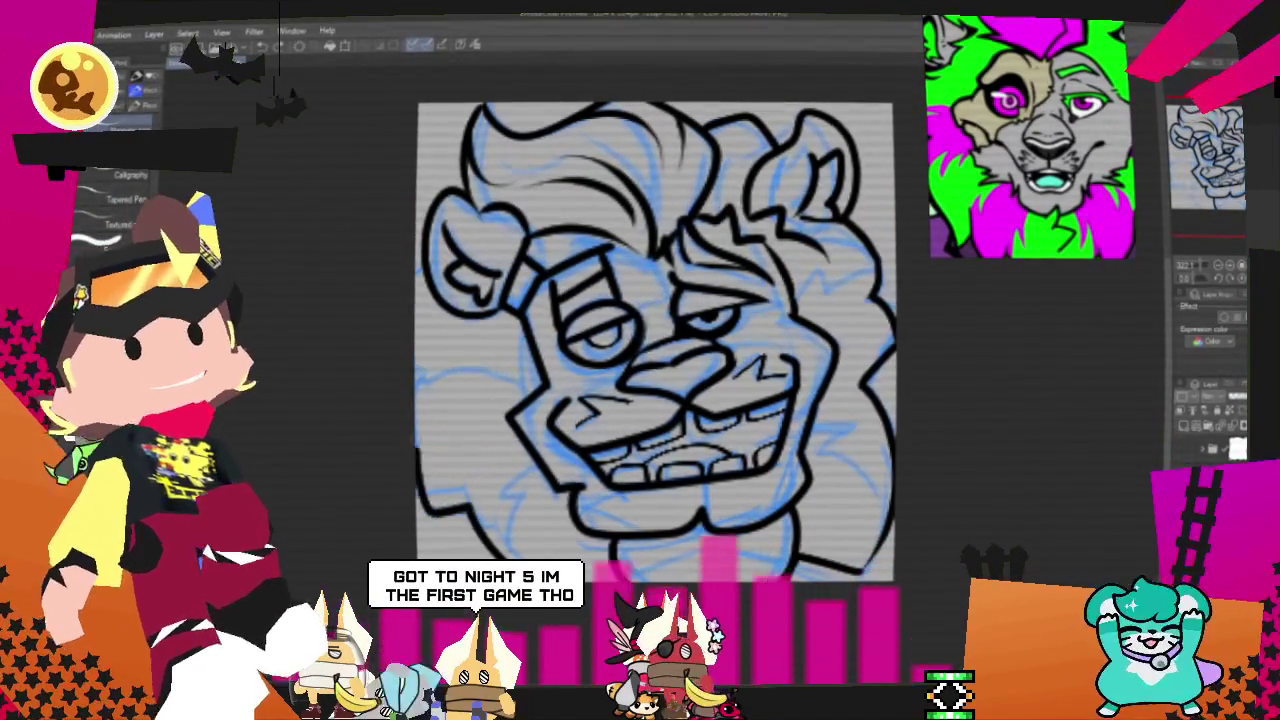
pyautogui.moveTo(418, 378); pyautogui.dragTo(460, 358)
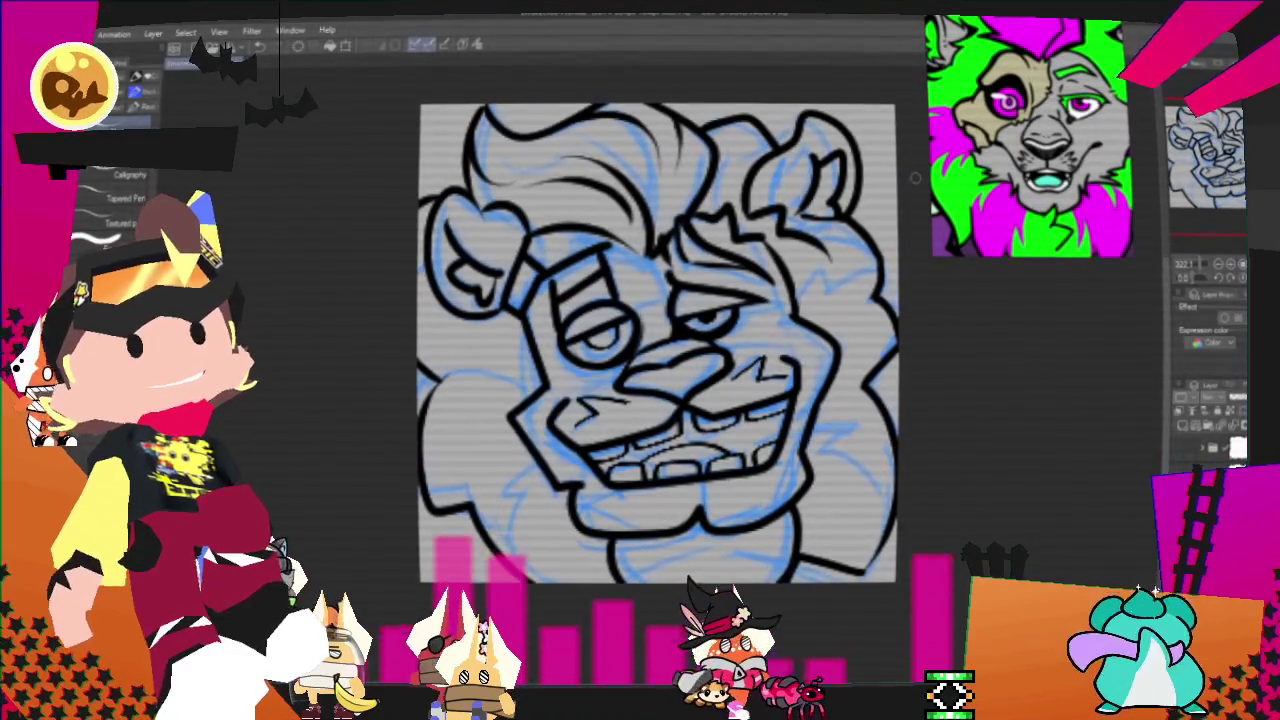
pyautogui.moveTo(915, 178); pyautogui.dragTo(869, 178)
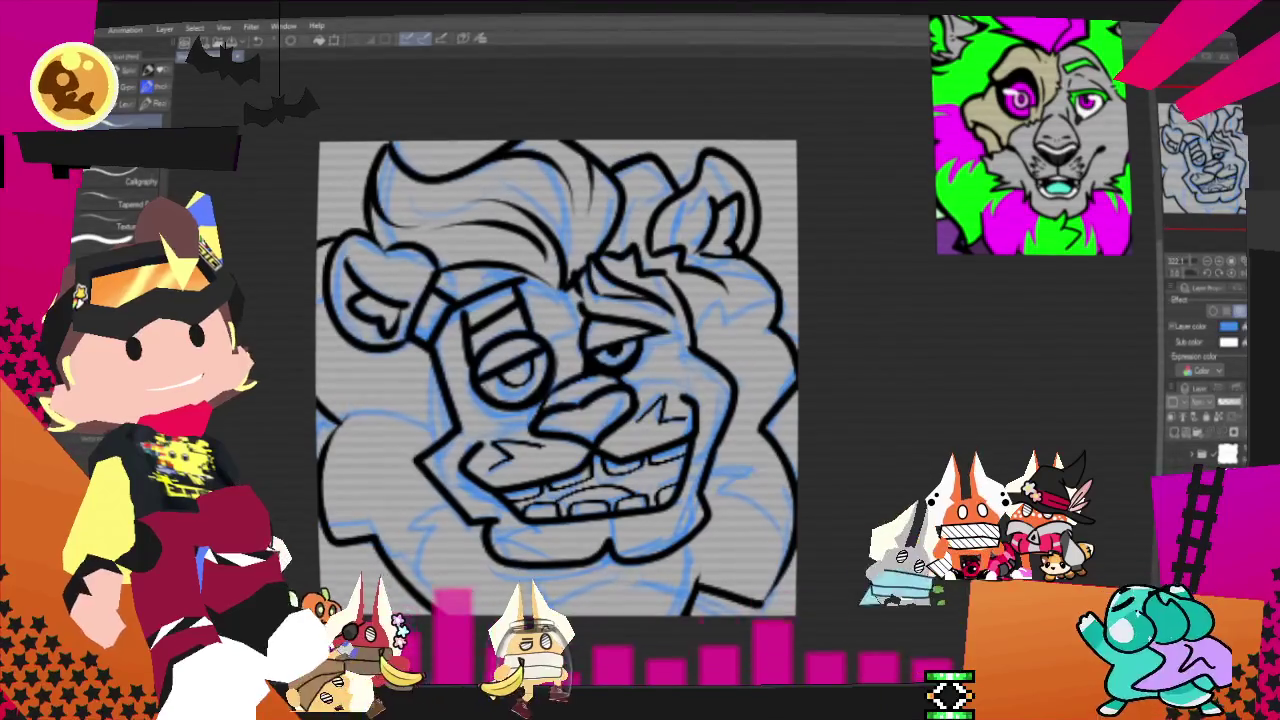
pyautogui.press('Delete')
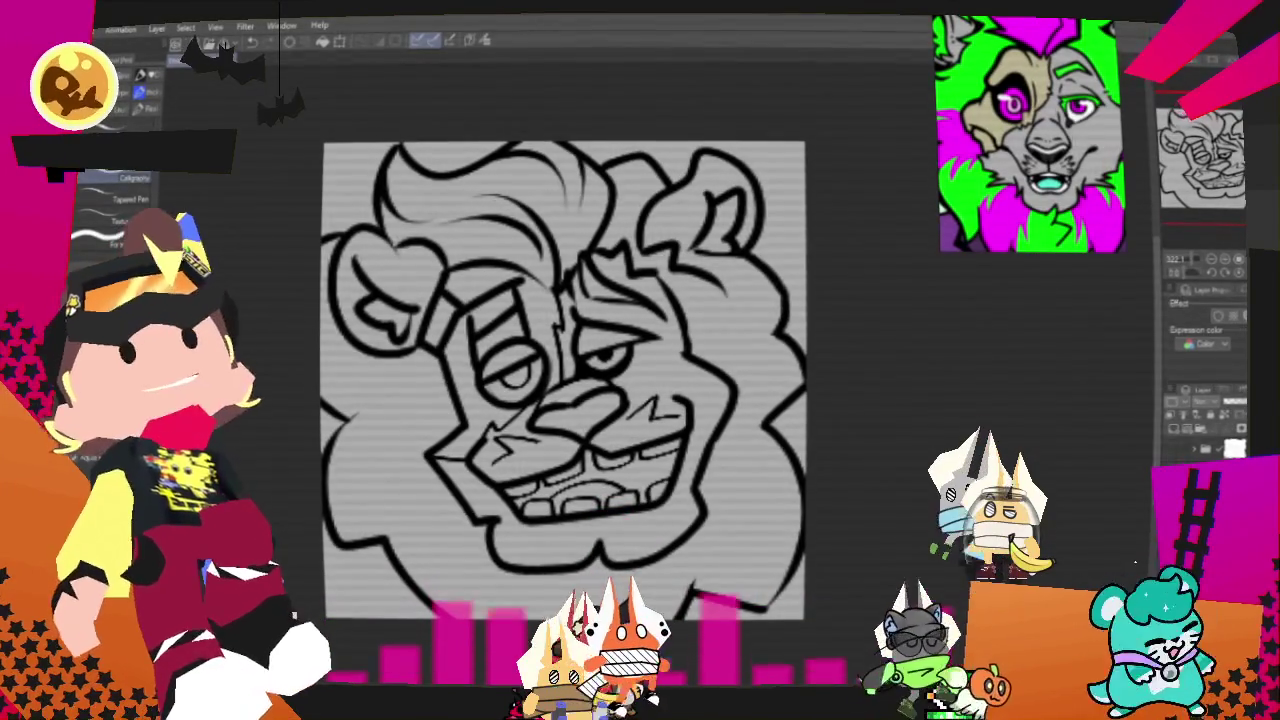
# Step: Sample beige from the reference lion to colour the left side of the face
pyautogui.scroll(2, 713, 432)
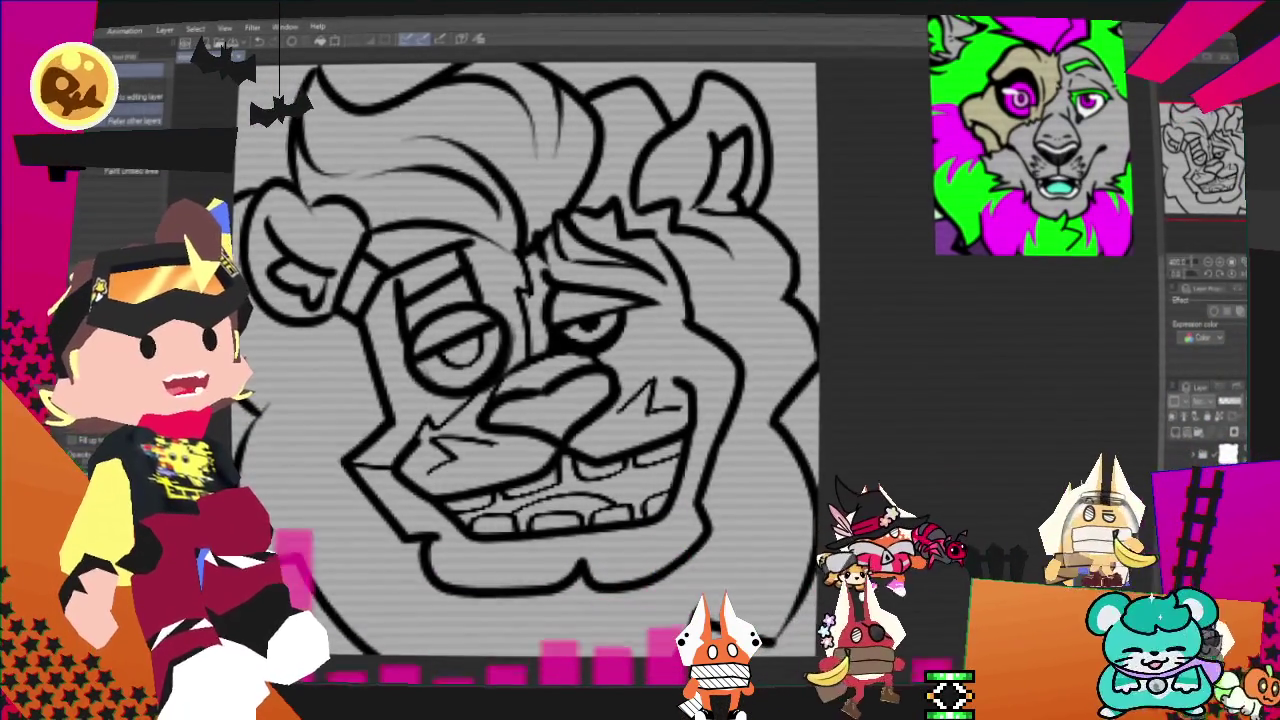
pyautogui.scroll(3, 727, 357)
pyautogui.scroll(2, 727, 357)
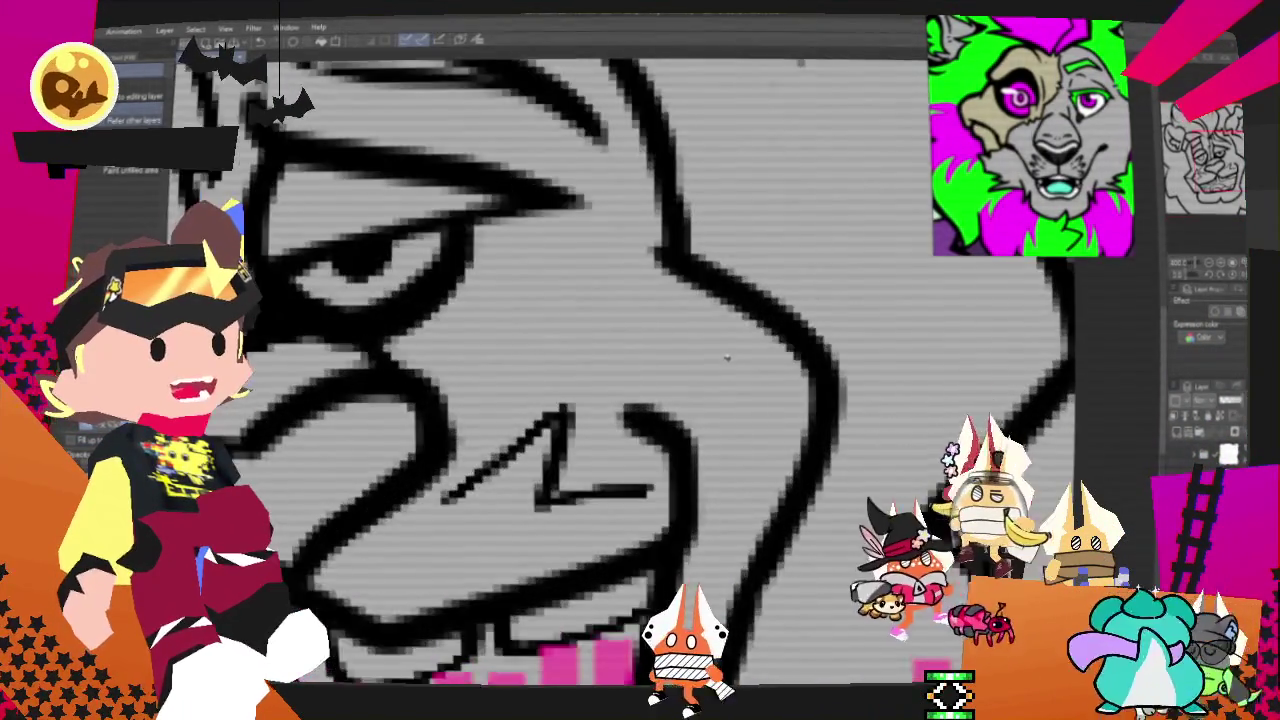
pyautogui.scroll(2, 800, 375)
pyautogui.scroll(1, 857, 390)
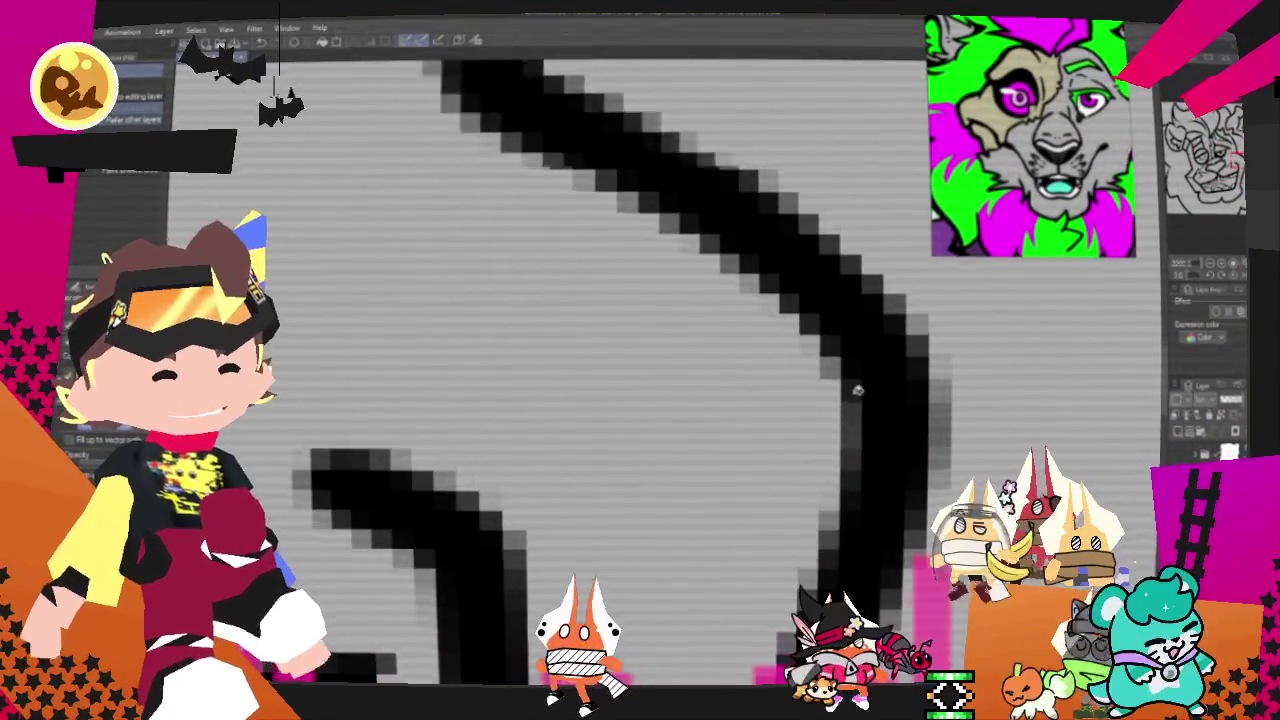
pyautogui.scroll(-3, 857, 390)
pyautogui.scroll(1, 855, 380)
pyautogui.scroll(1, 855, 375)
pyautogui.scroll(1, 853, 364)
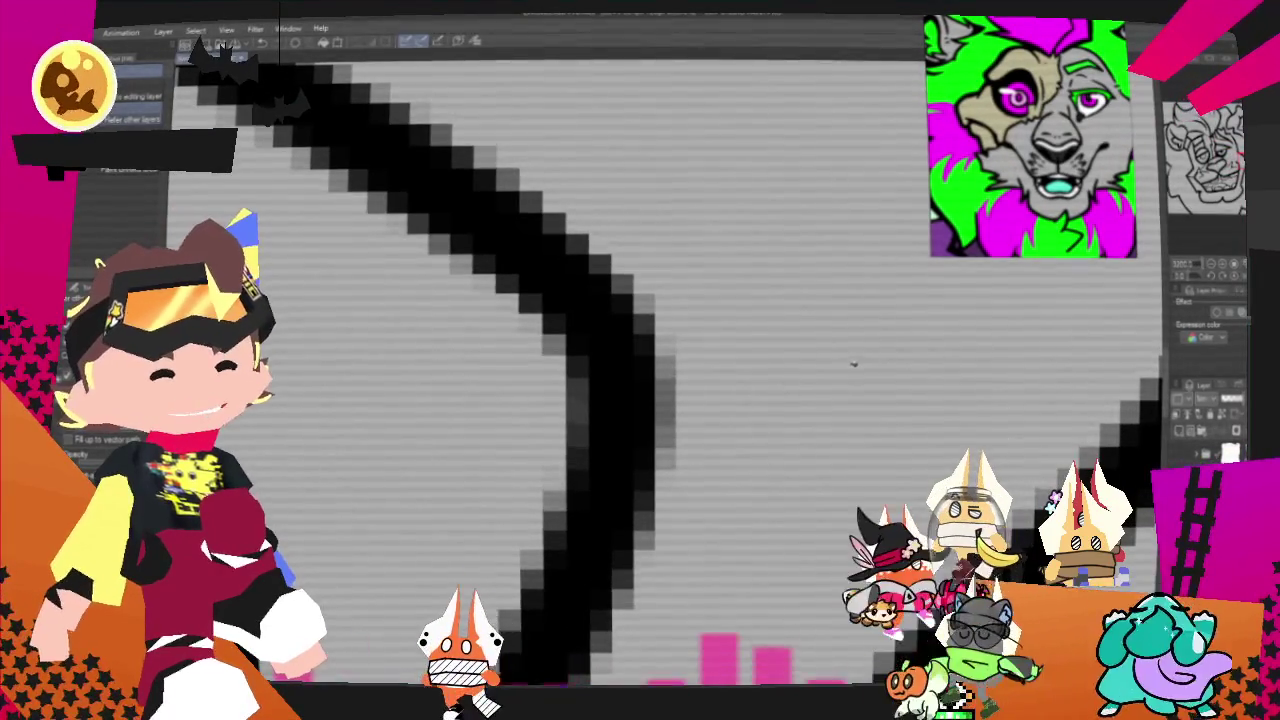
pyautogui.scroll(-1, 853, 364)
pyautogui.scroll(-1, 851, 370)
pyautogui.scroll(-1, 840, 380)
pyautogui.scroll(-1, 800, 450)
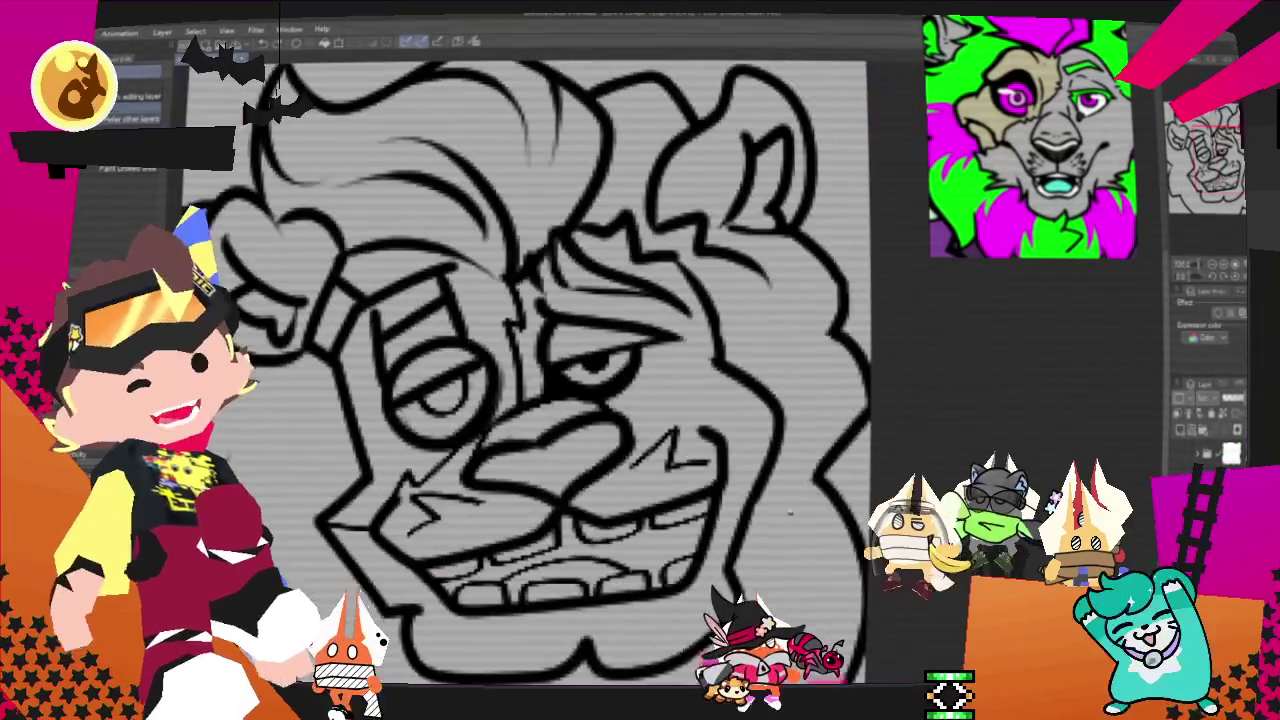
pyautogui.click(471, 47)
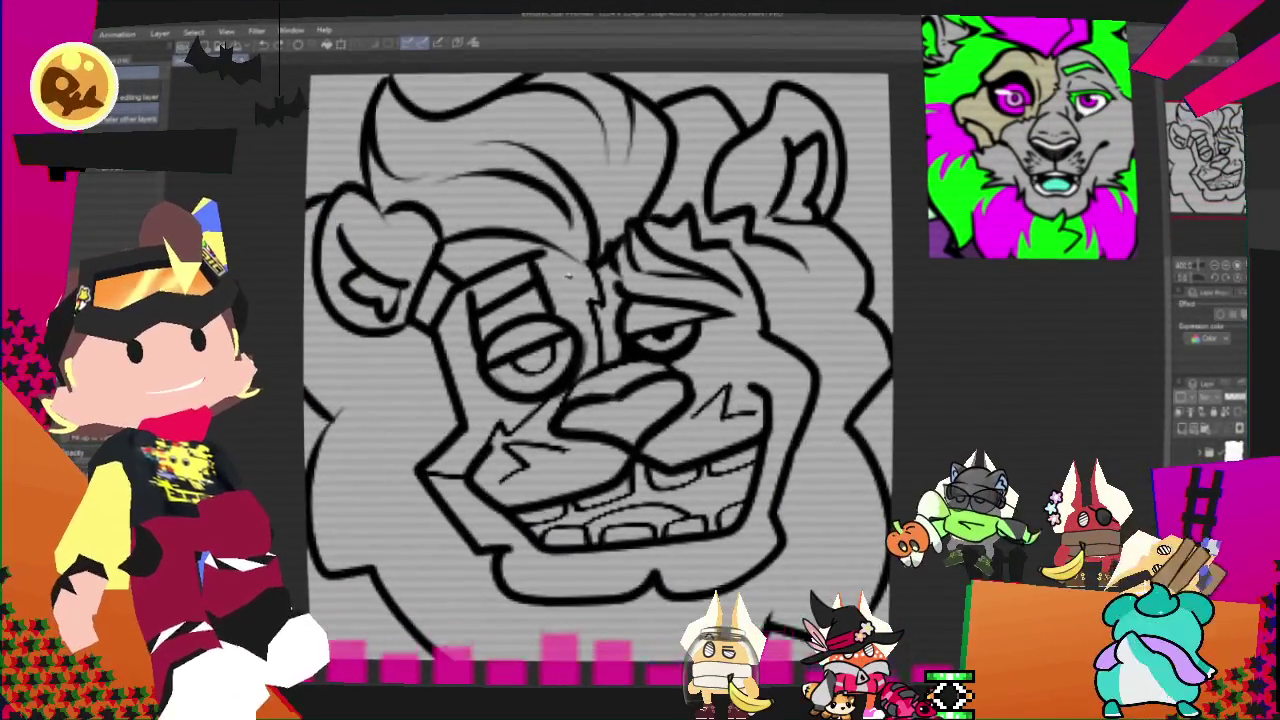
pyautogui.scroll(1, 558, 274)
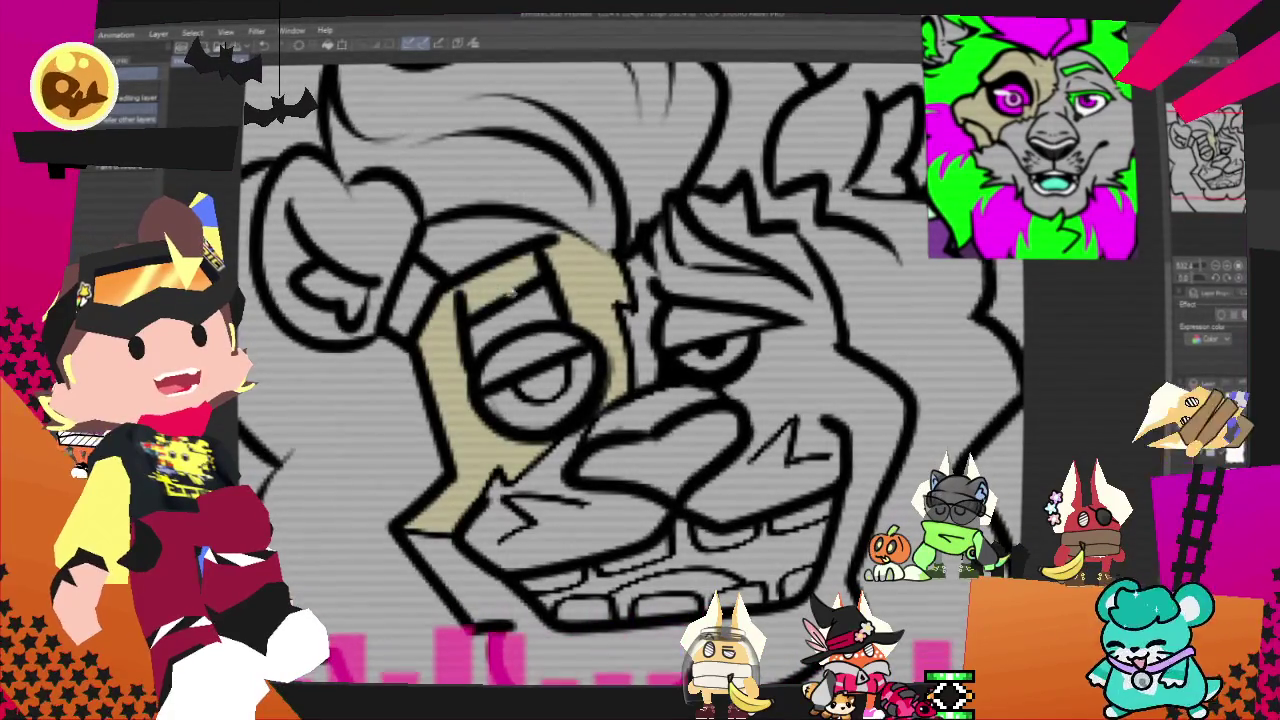
# Step: Scroll the canvas to review the lion's flat-coloured mane and grey-beige face
pyautogui.scroll(-1, 505, 318)
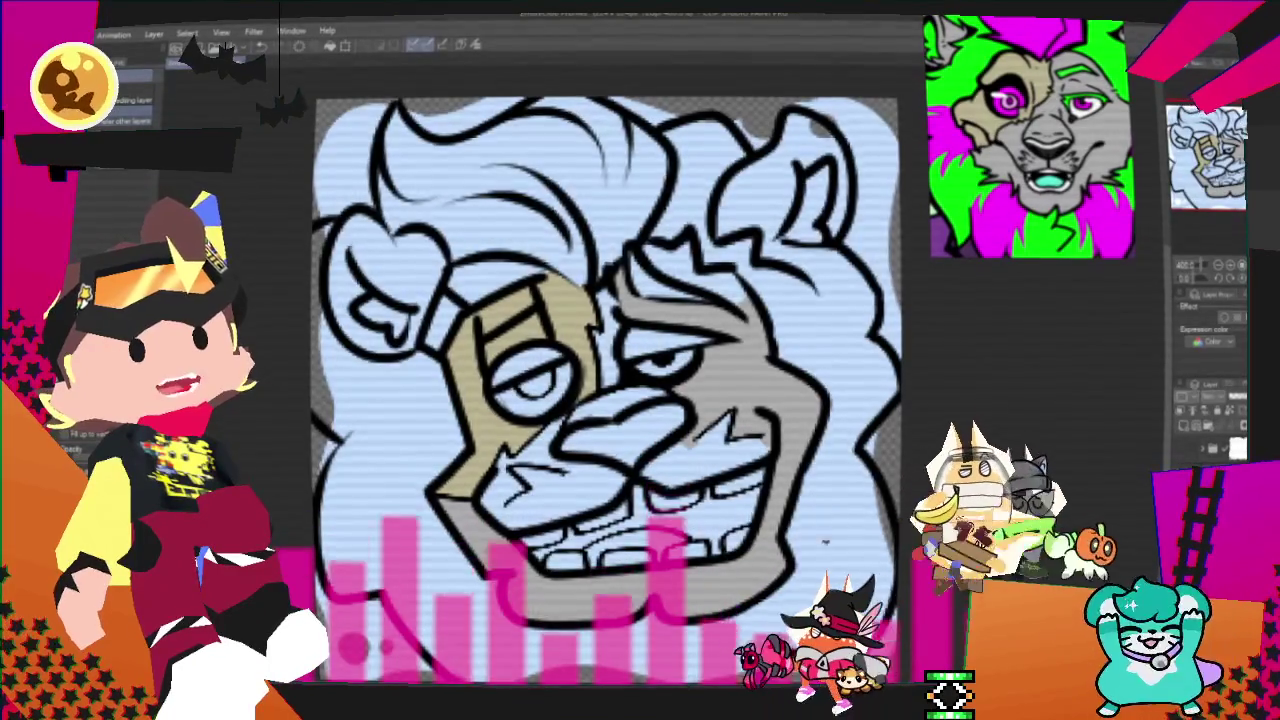
pyautogui.scroll(1, 849, 528)
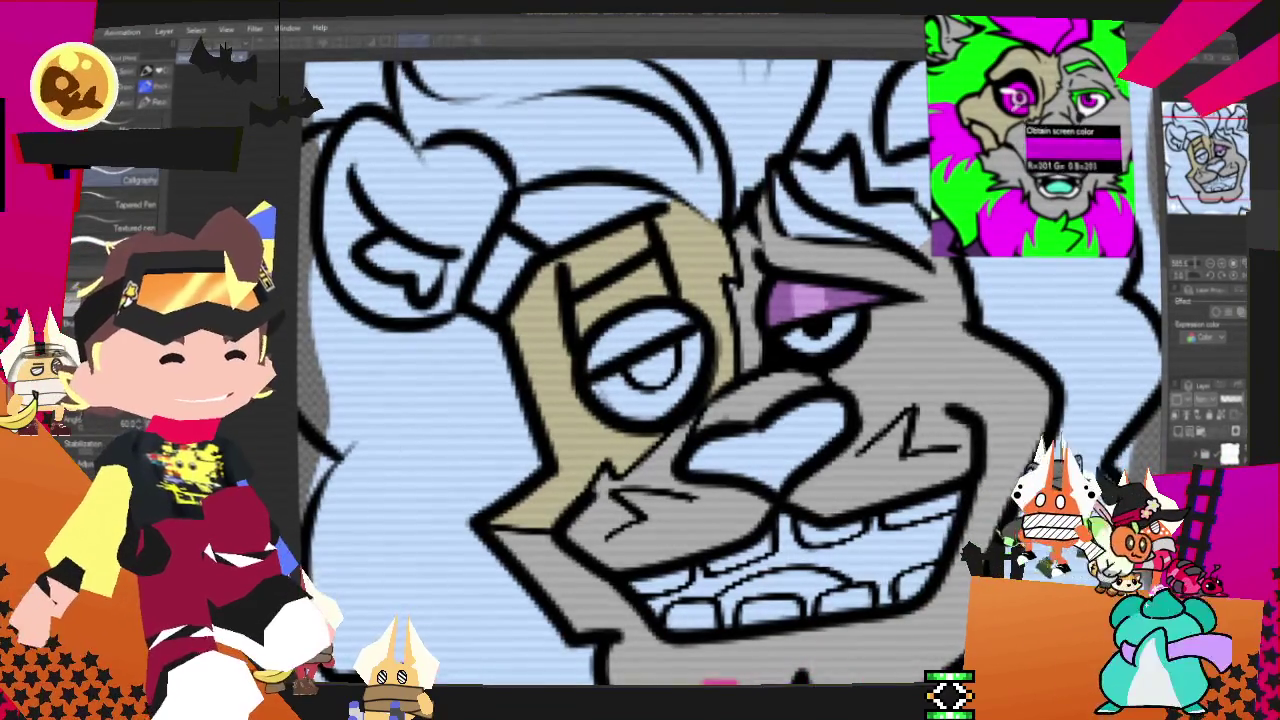
# Step: Fill the lion's left iris magenta and sample pink from the reference for its centre
pyautogui.press('g')
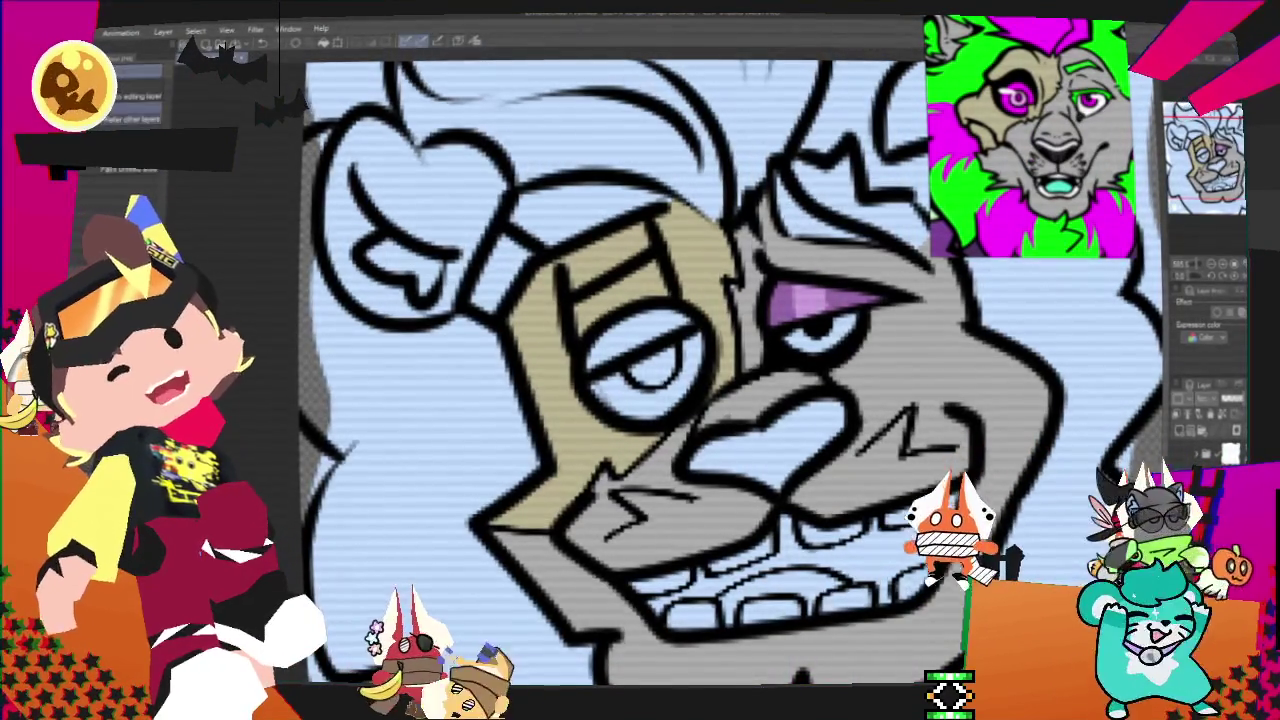
pyautogui.click(640, 380)
pyautogui.press('p')
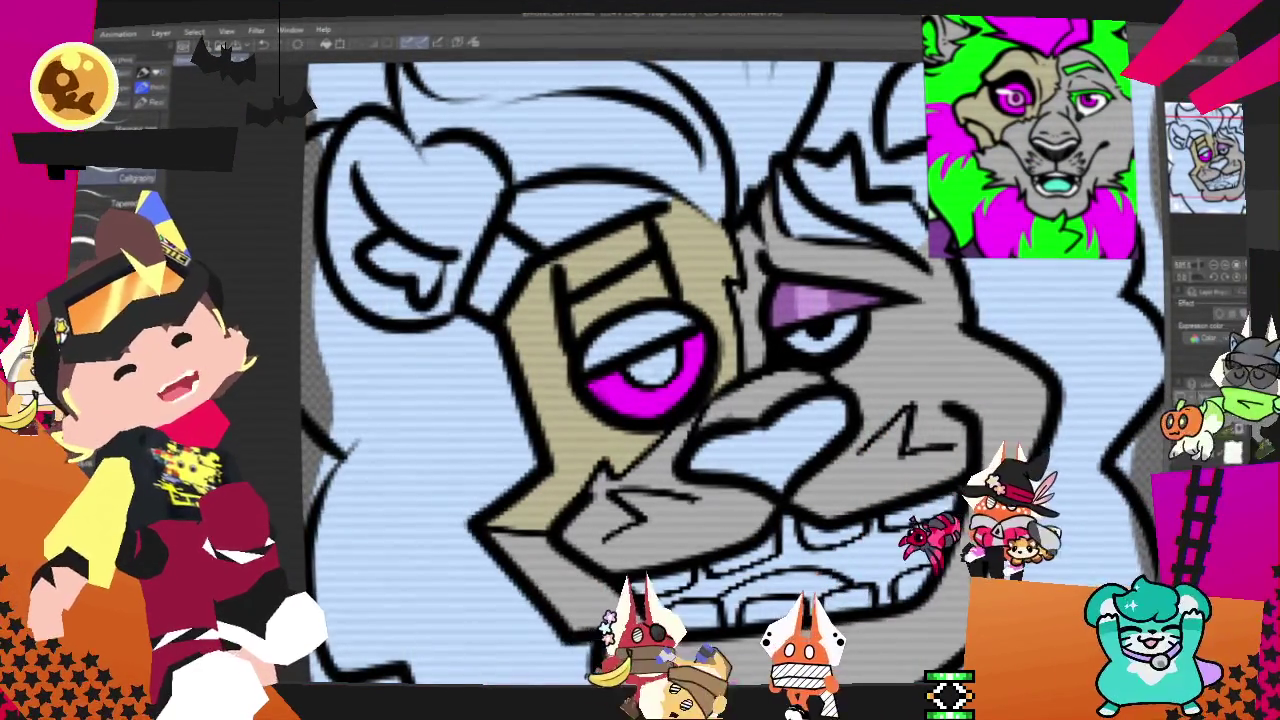
pyautogui.click(474, 44)
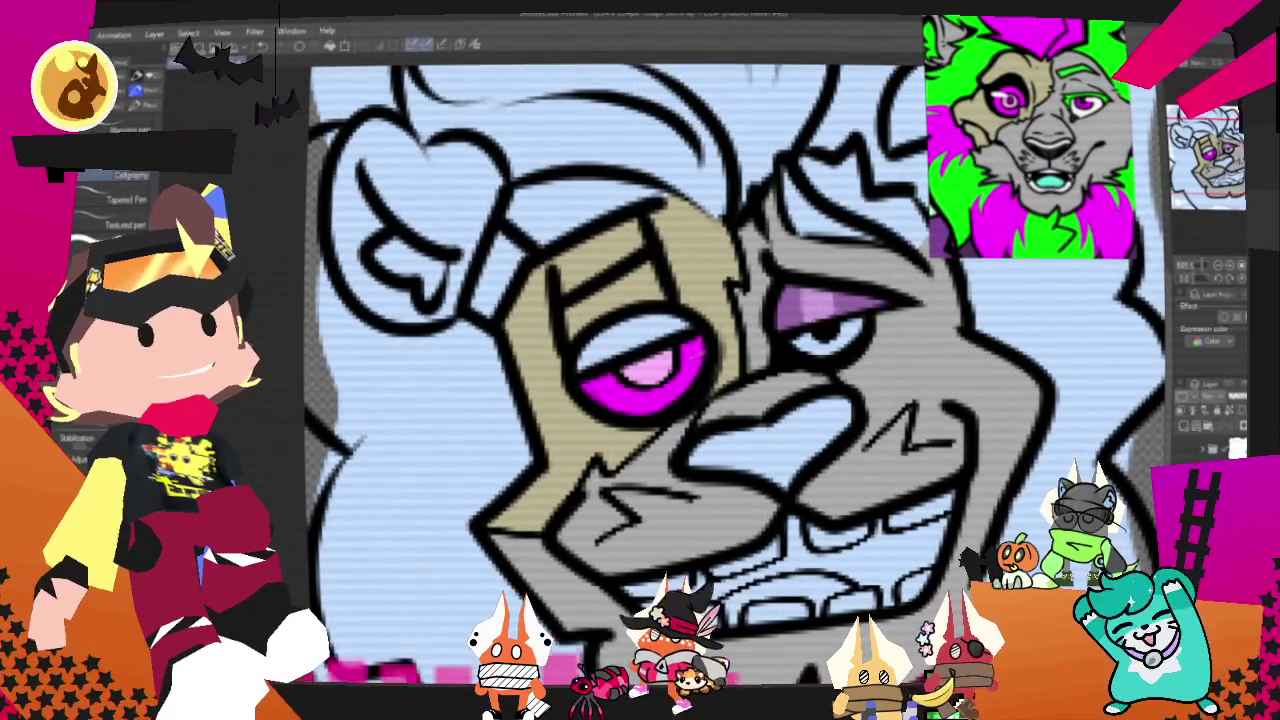
pyautogui.press('g')
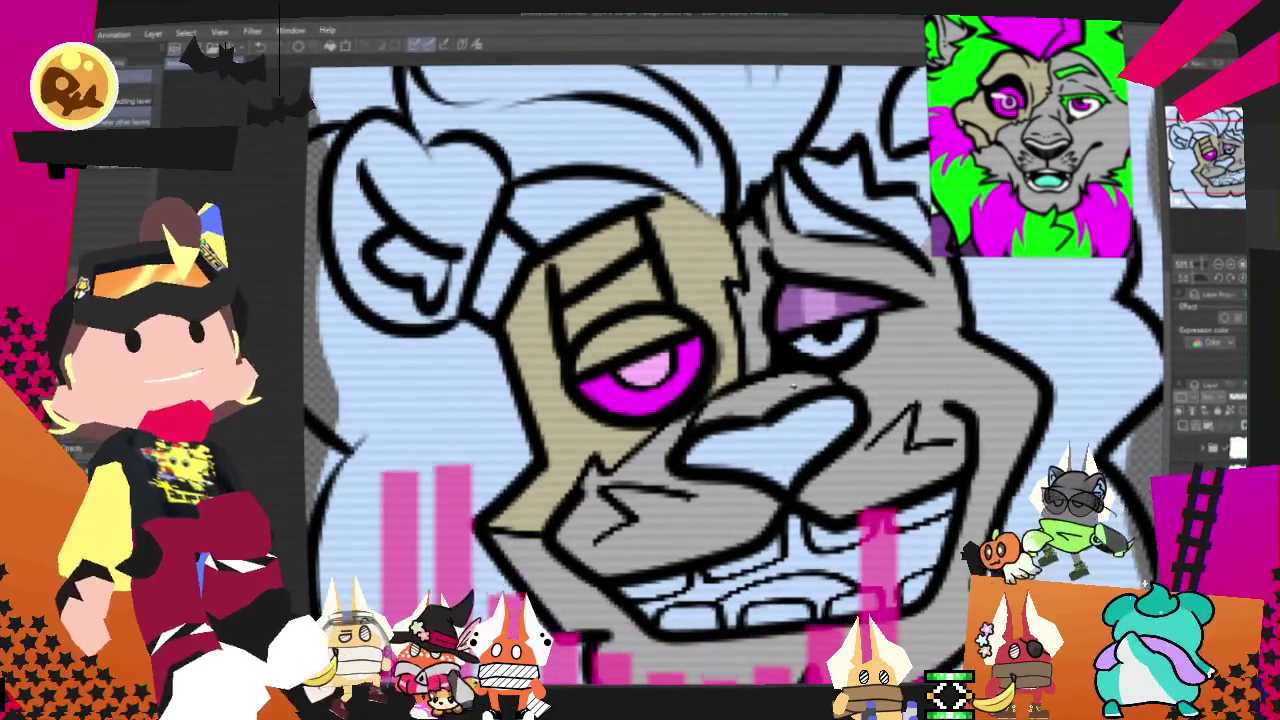
pyautogui.hotkey('ctrl', '-')
pyautogui.hotkey('ctrl', '-')
pyautogui.hotkey('ctrl', '-')
pyautogui.hotkey('ctrl', '-')
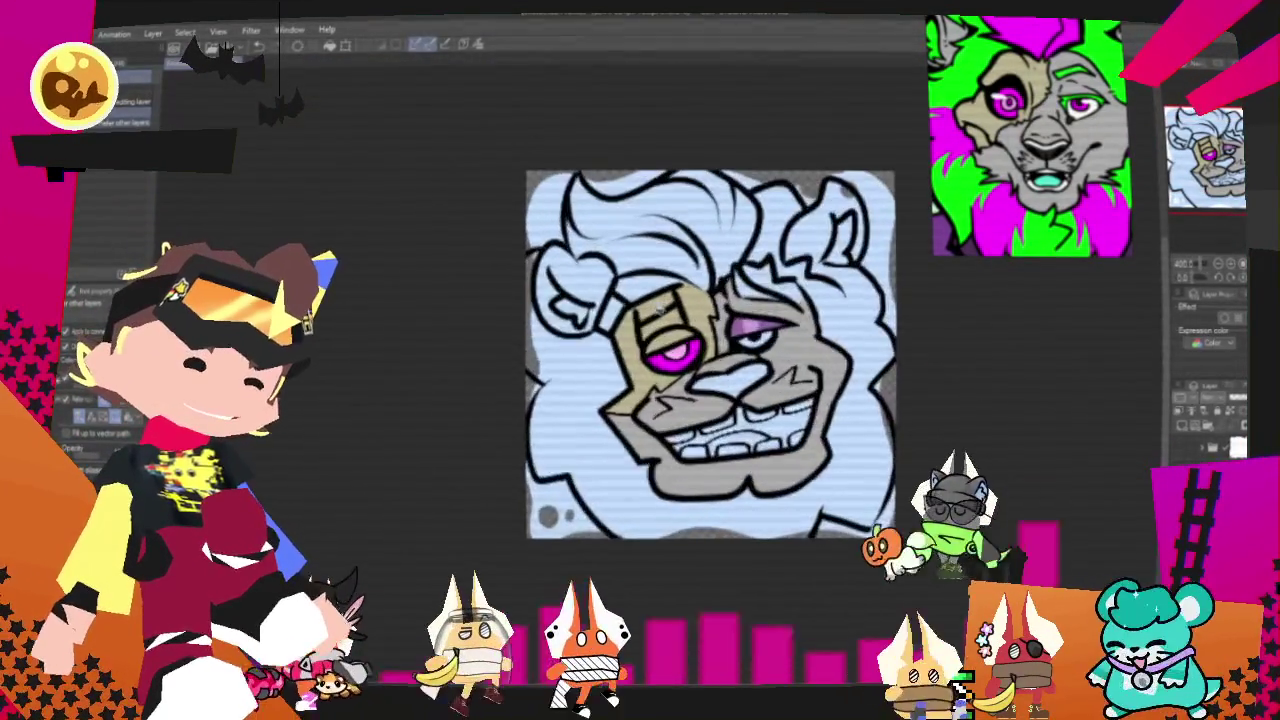
pyautogui.hotkey('ctrl', '+')
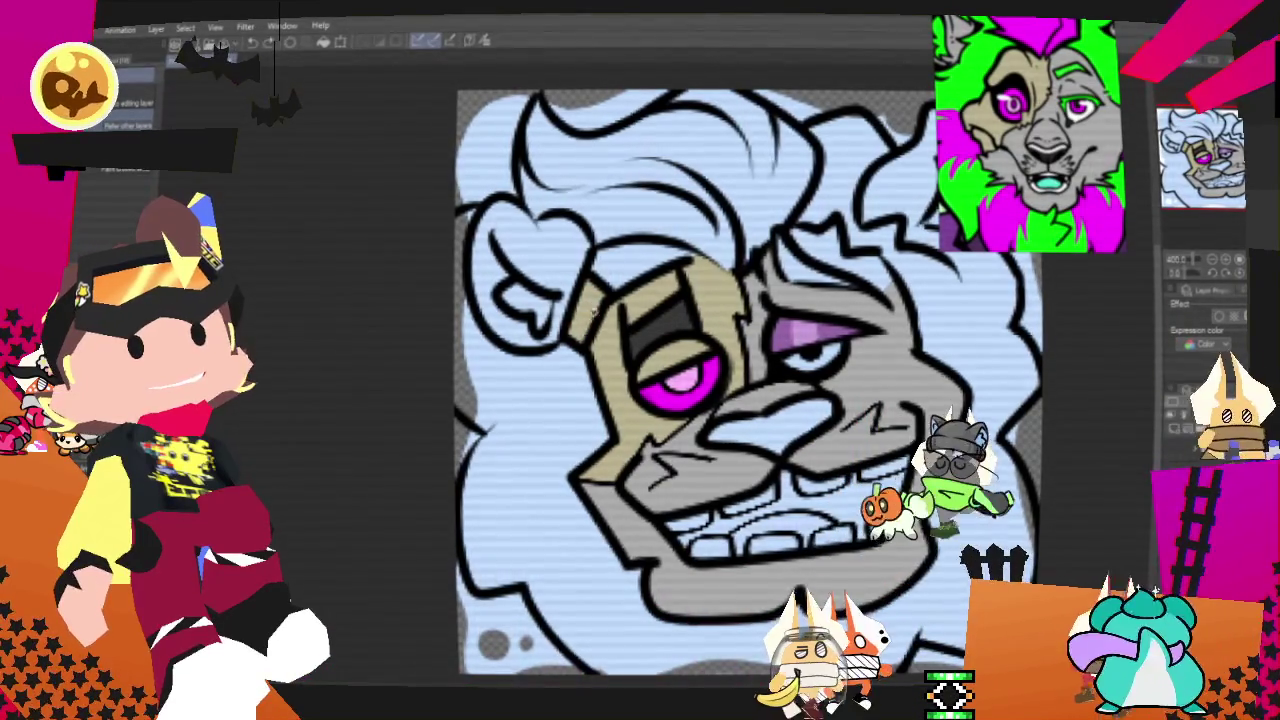
# Step: Fill the lion's left ear interior grey and pan across the face to the mane
pyautogui.click(525, 260)
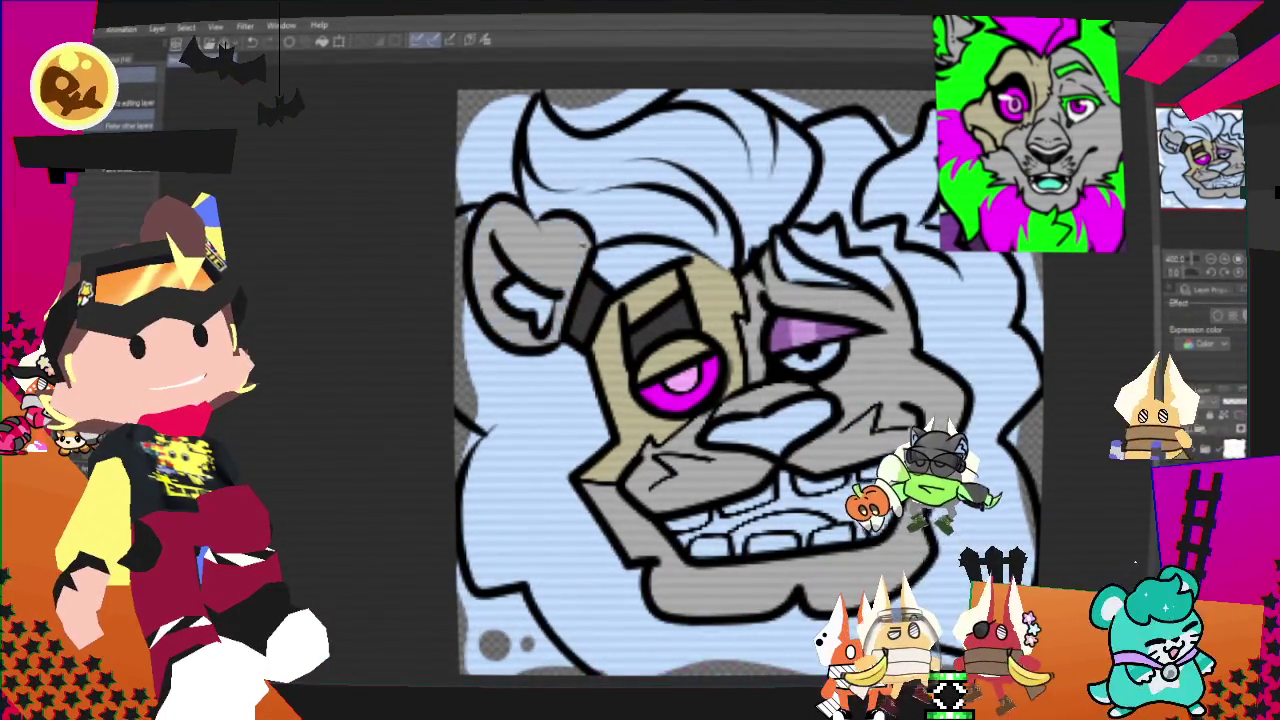
pyautogui.moveTo(700, 400); pyautogui.dragTo(665, 478)
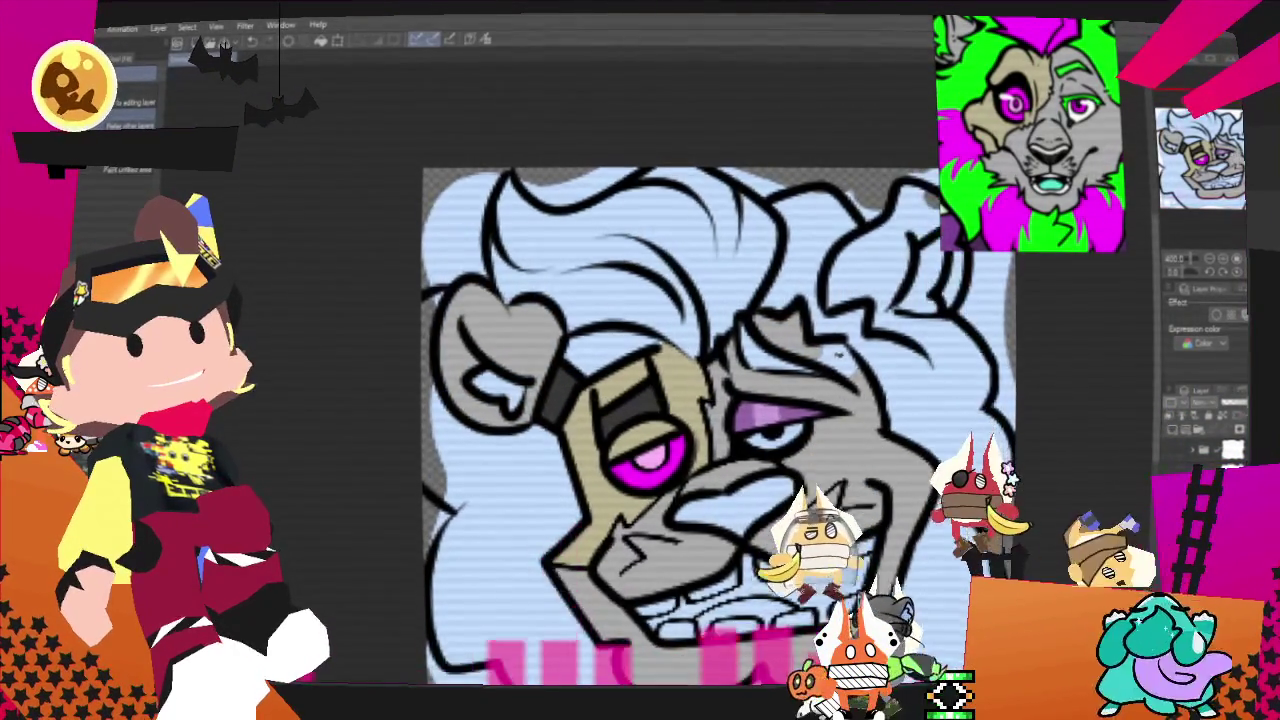
pyautogui.moveTo(700, 400); pyautogui.dragTo(514, 419)
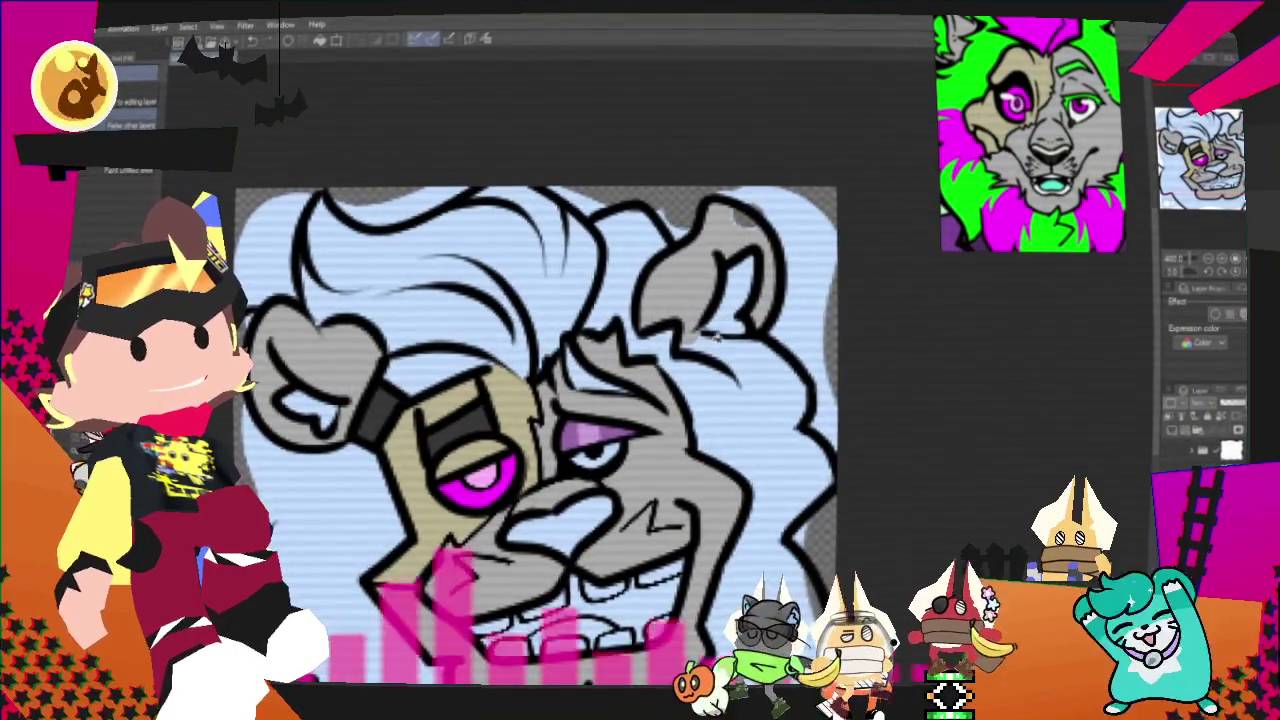
pyautogui.press('p')
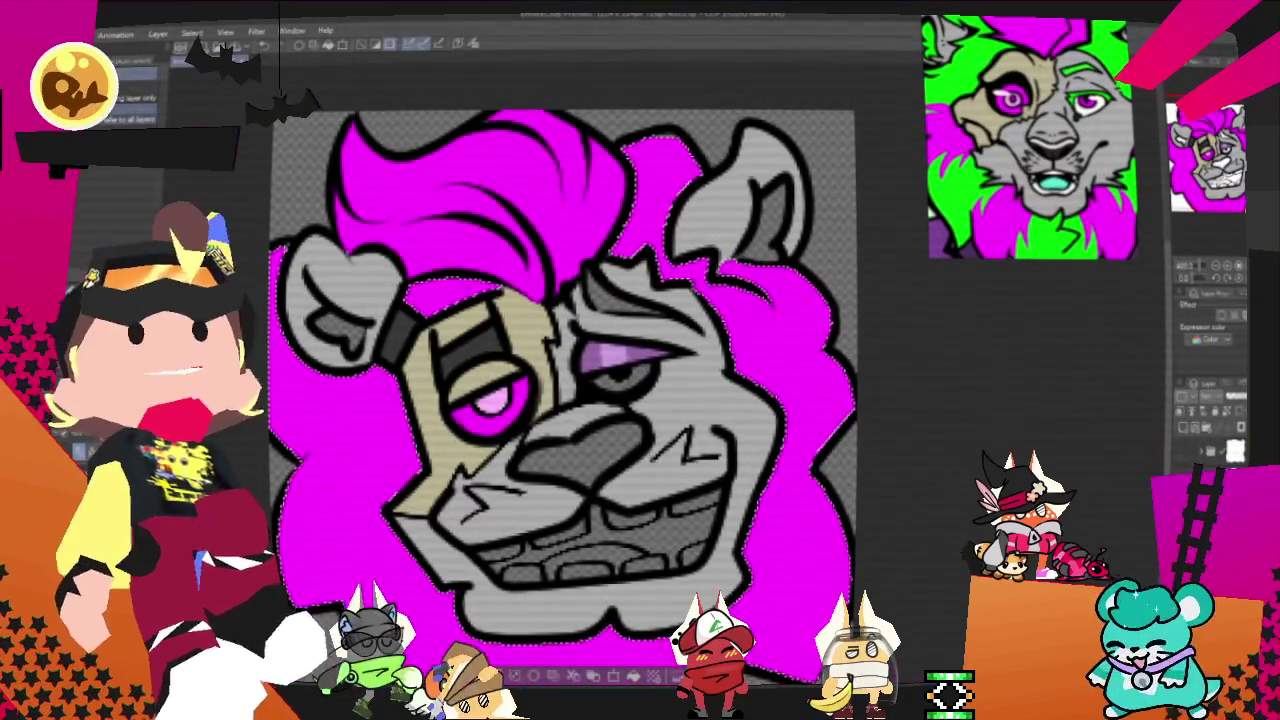
# Step: Paint lime-green patches on the lion's forehead and the left side of the mane
pyautogui.press('p')
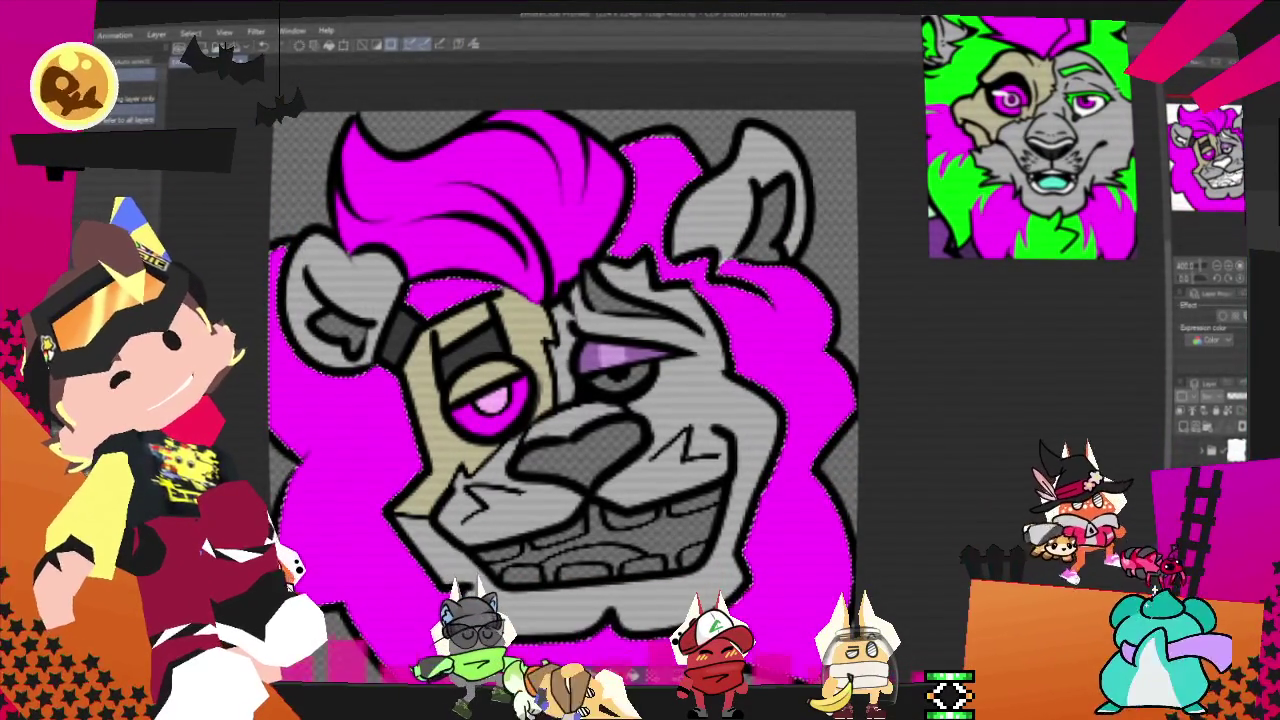
pyautogui.moveTo(412, 302); pyautogui.dragTo(490, 290)
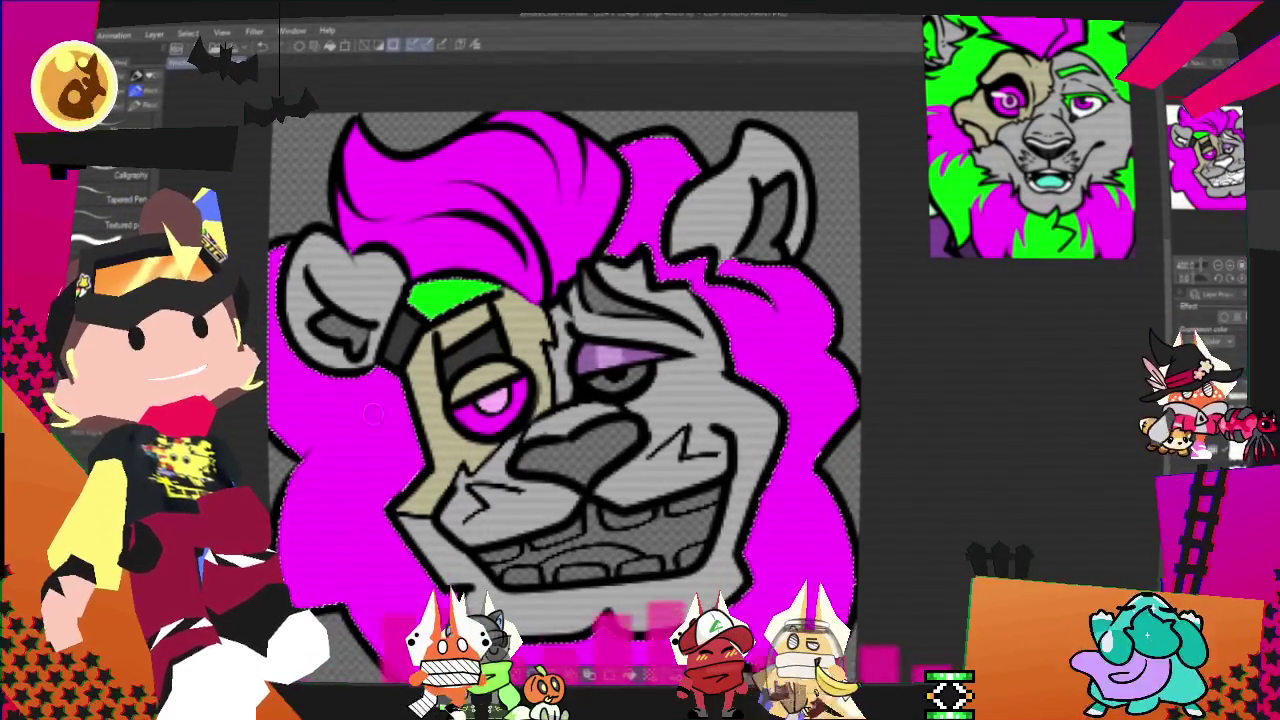
pyautogui.moveTo(275, 425)
pyautogui.mouseDown()
pyautogui.moveTo(405, 385)
pyautogui.moveTo(370, 240)
pyautogui.mouseUp()
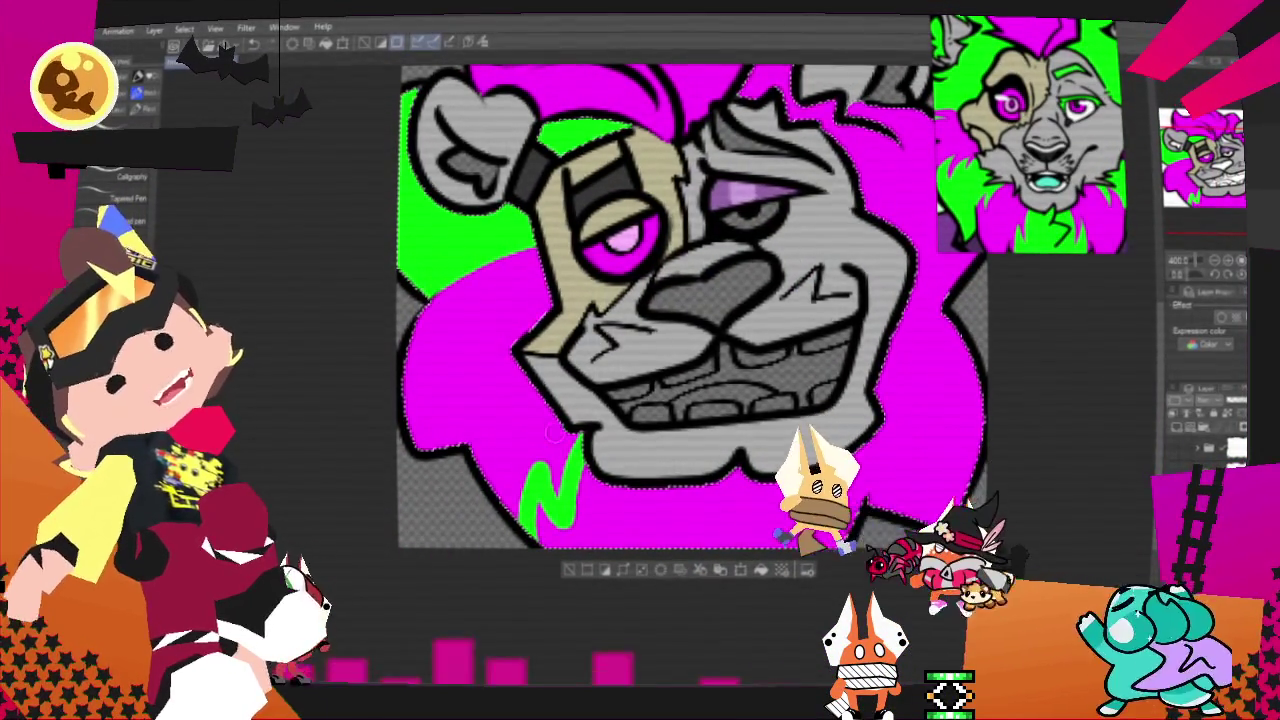
# Step: Paint magenta into the lower-right mane notch and shape a green patch at the bottom
pyautogui.moveTo(875, 500); pyautogui.dragTo(945, 525)
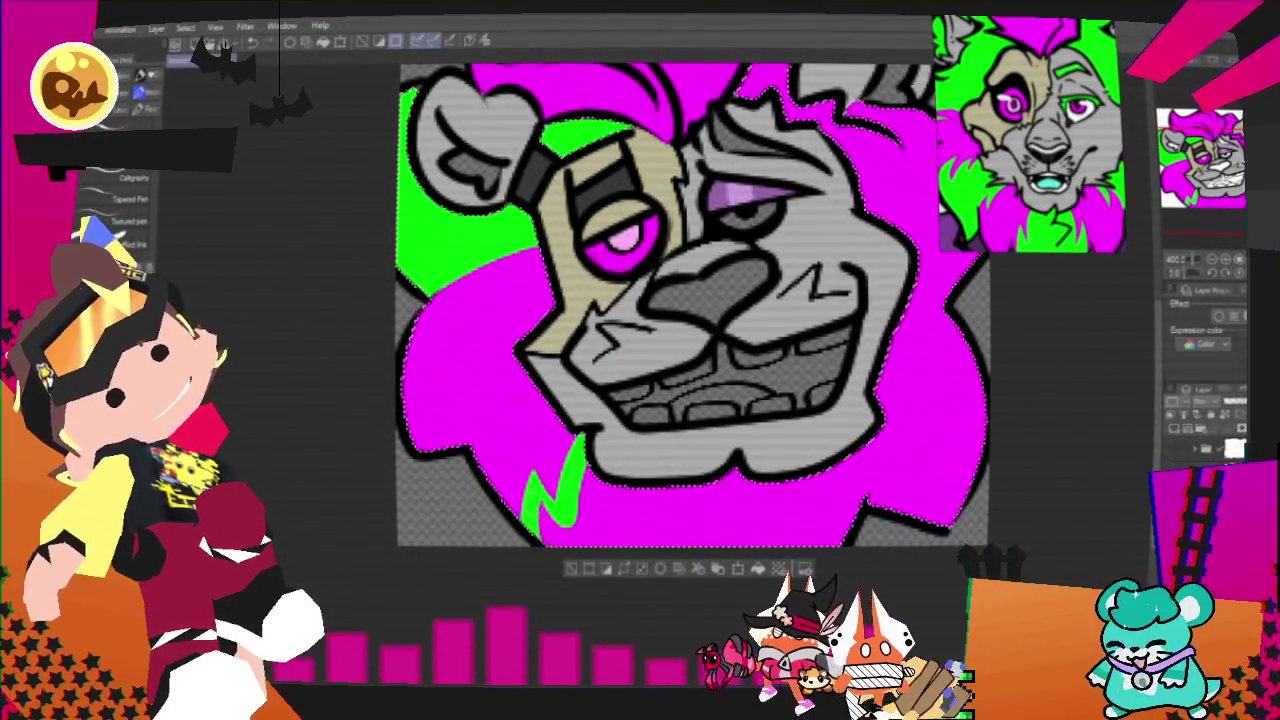
pyautogui.click(600, 505)
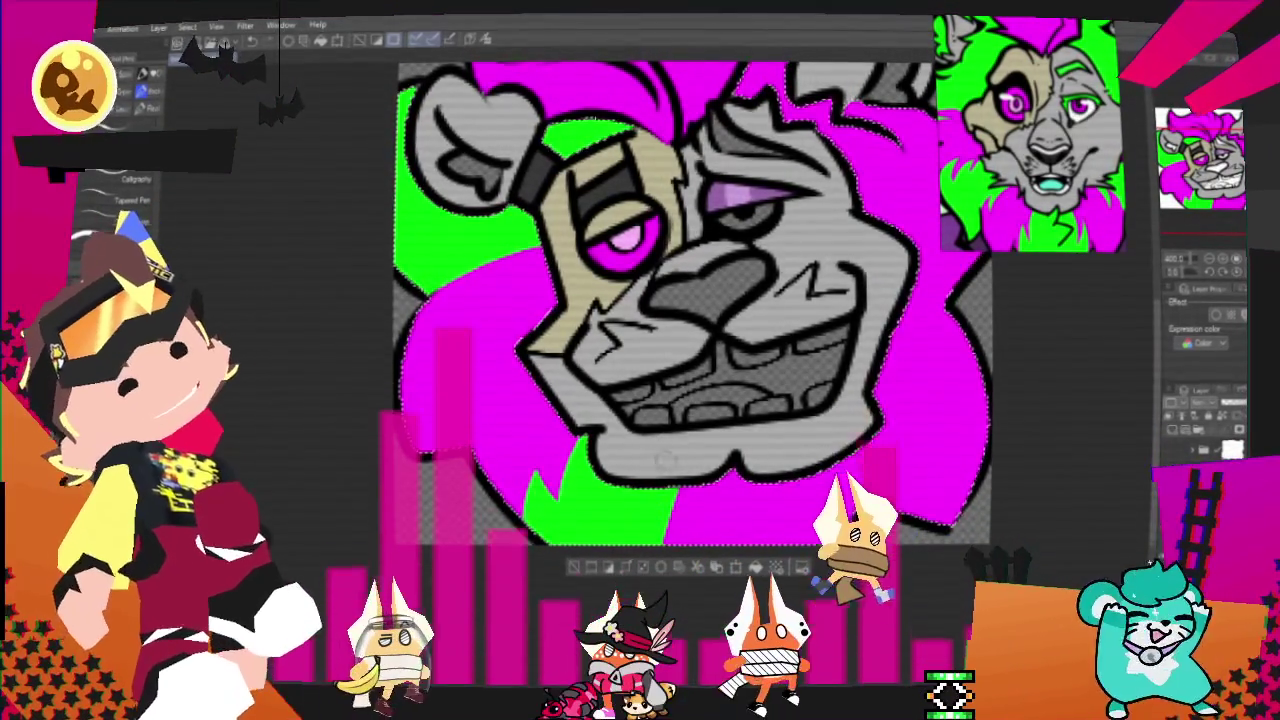
pyautogui.moveTo(688, 530); pyautogui.dragTo(655, 505)
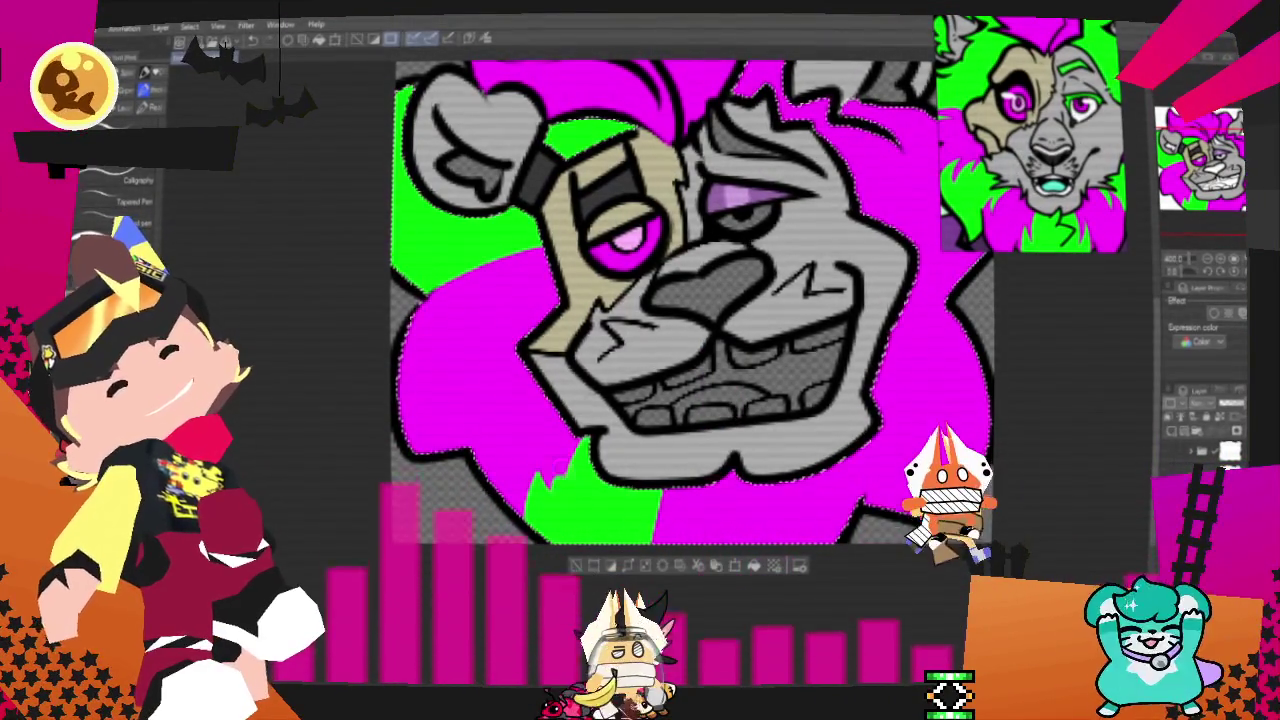
pyautogui.moveTo(540, 490); pyautogui.dragTo(505, 495)
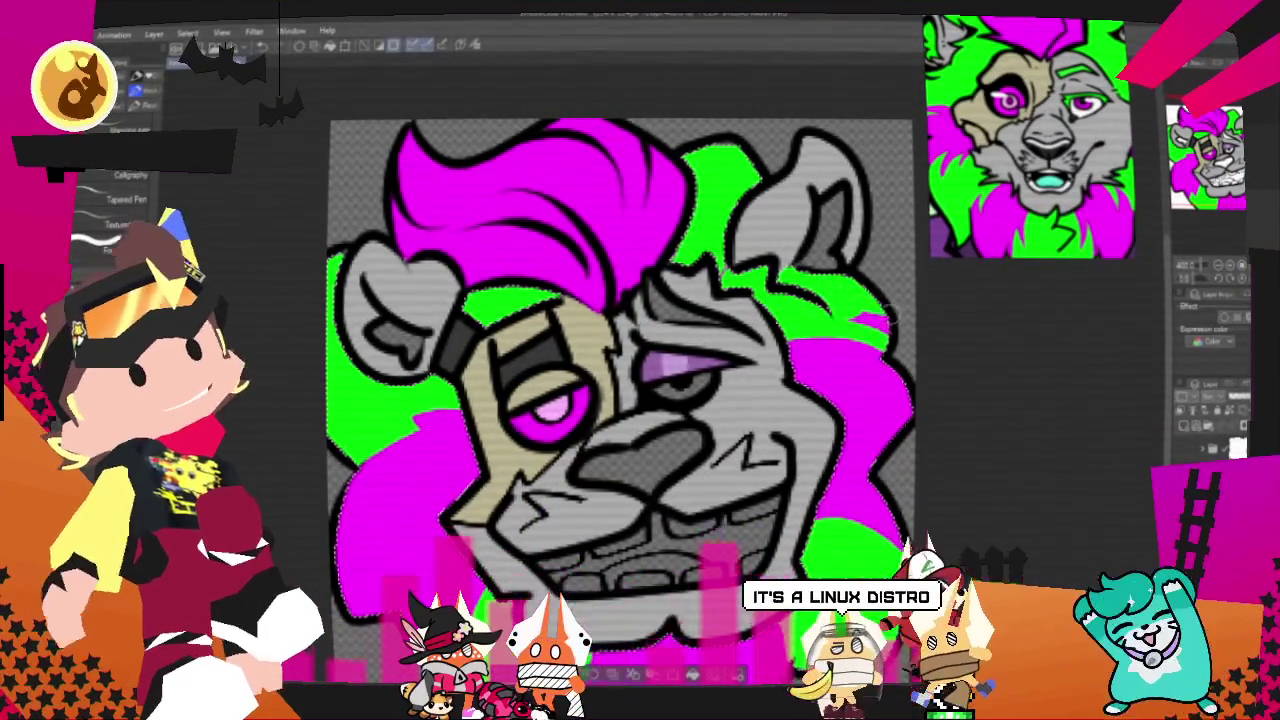
# Step: Turn the remaining small magenta and grey gaps on the right mane lime green
pyautogui.moveTo(888, 312); pyautogui.dragTo(868, 318)
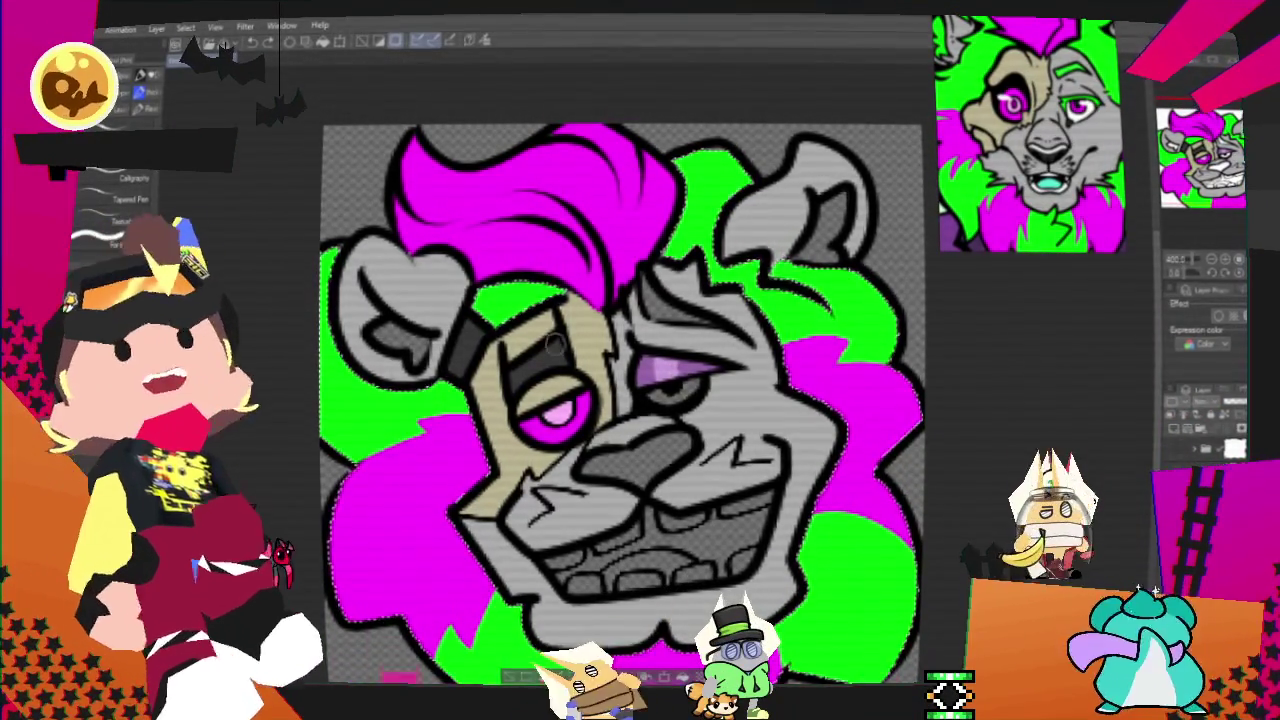
pyautogui.hotkey('ctrl', 'd')
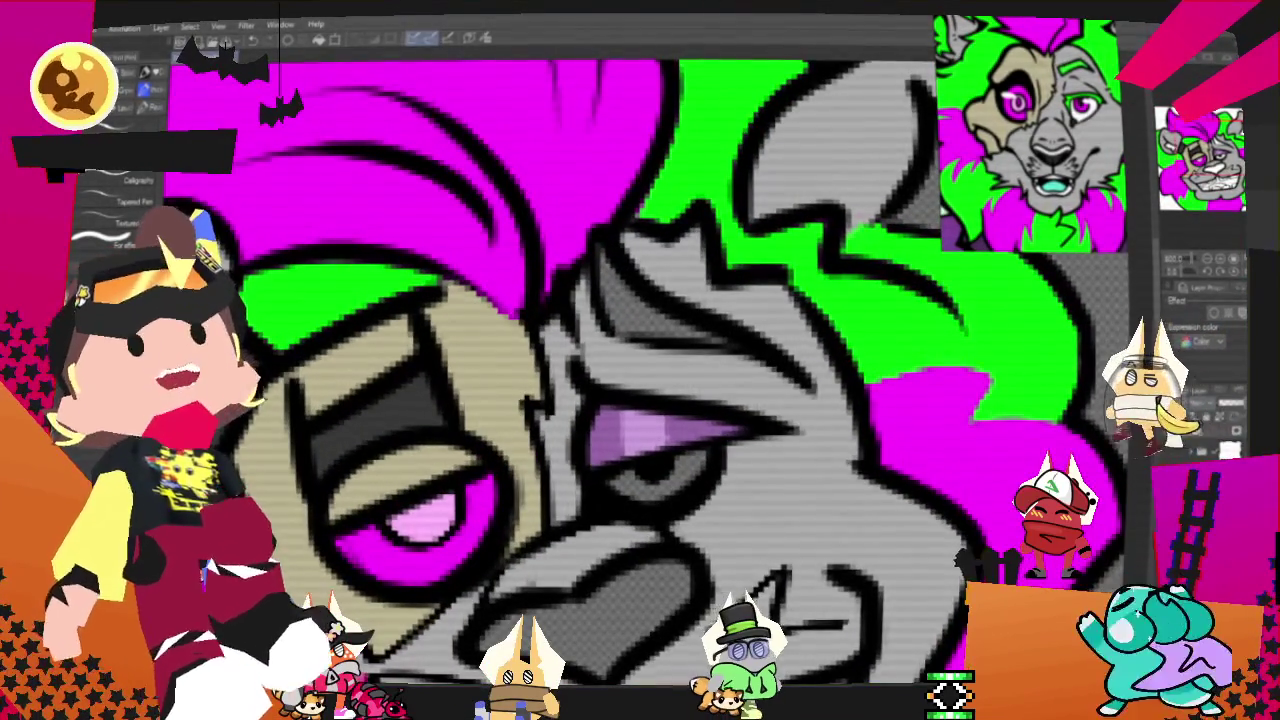
pyautogui.press('g')
pyautogui.click(700, 315)
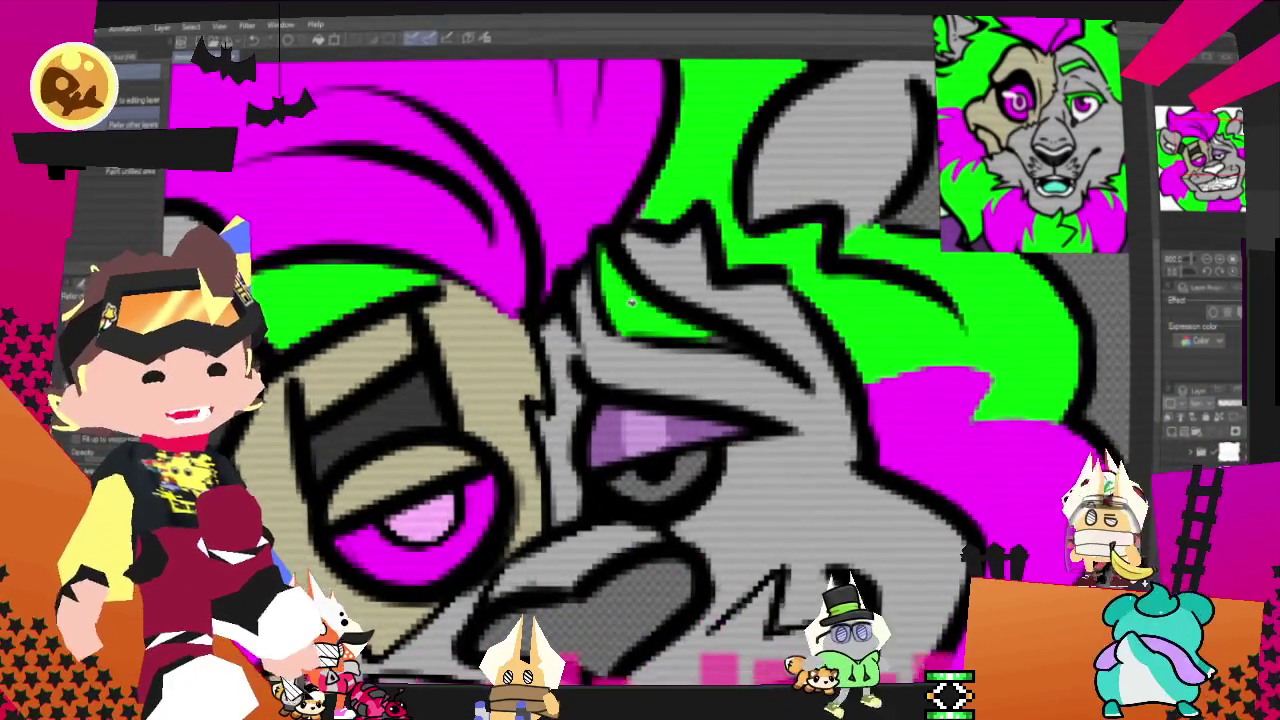
# Step: Fill the remaining flat-colour areas of the lion's face and mane
pyautogui.press('p')
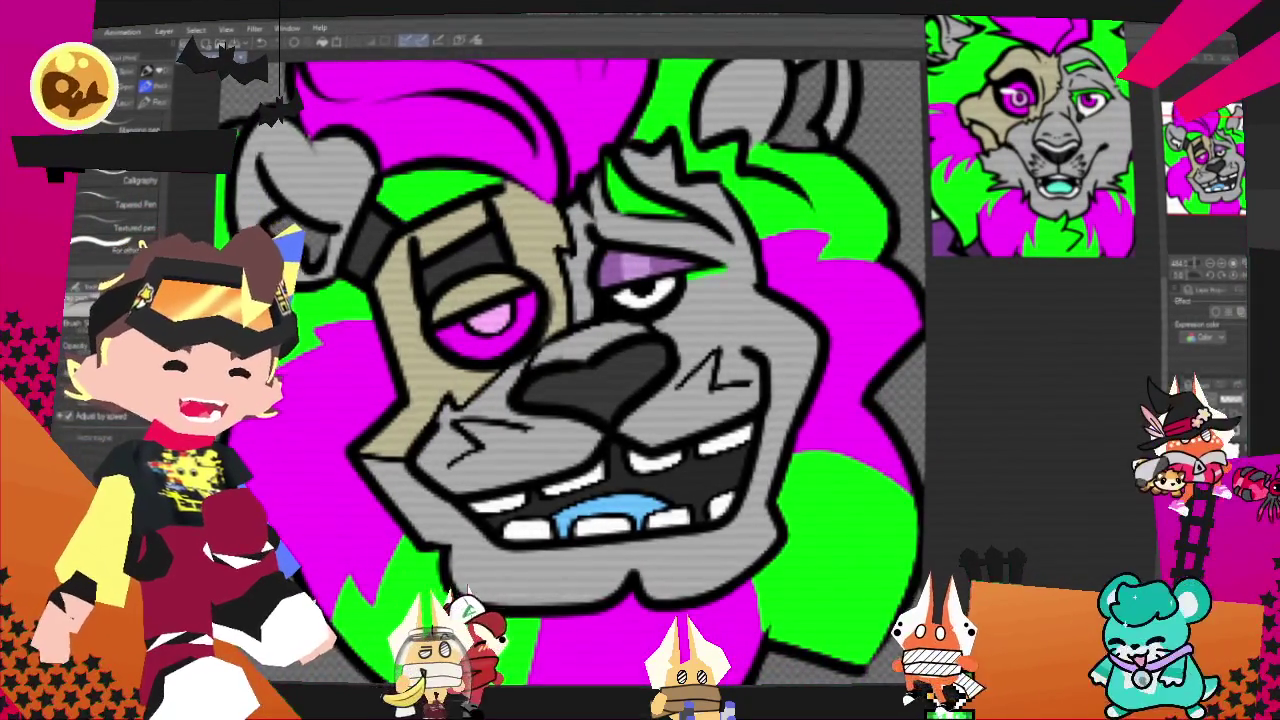
pyautogui.scroll(-3, 750, 500)
pyautogui.scroll(2, 787, 383)
pyautogui.scroll(2, 787, 383)
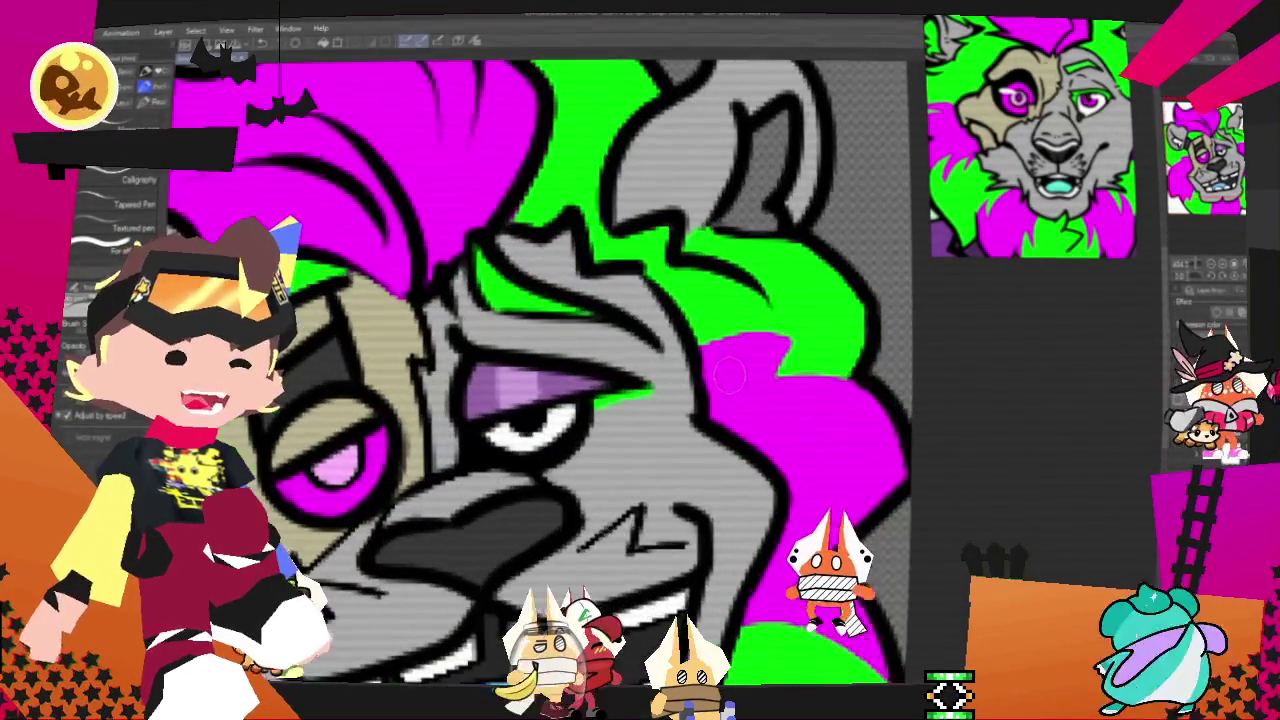
pyautogui.press('g')
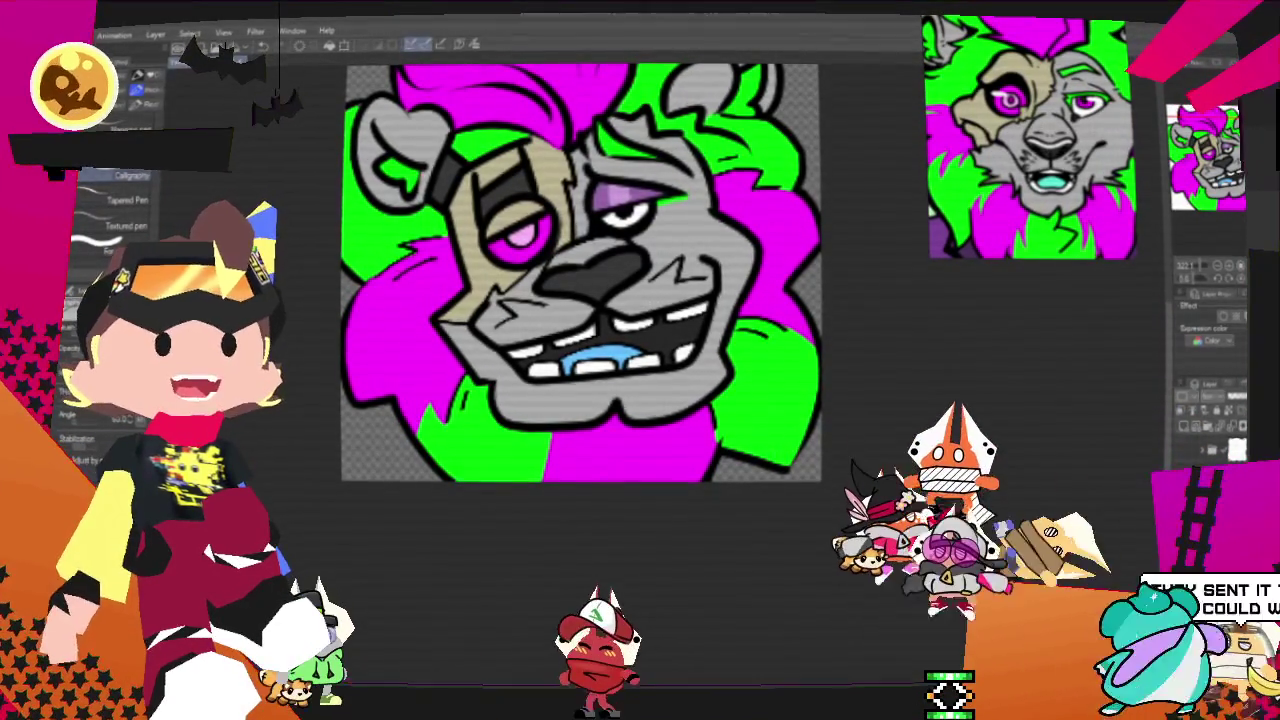
pyautogui.press('super+e')
# Step: Move File Explorer over the canvas and open the OBS_Setup folder
pyautogui.moveTo(593, 420); pyautogui.dragTo(507, 203)
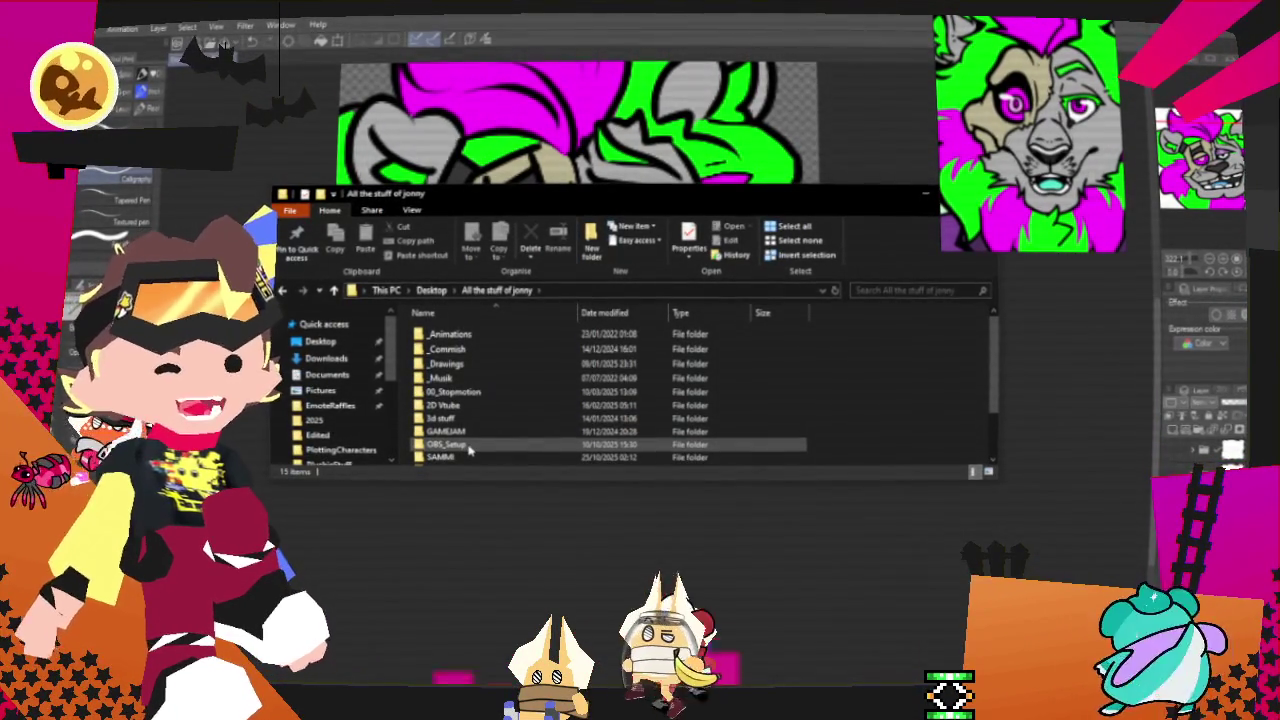
pyautogui.doubleClick(469, 450)
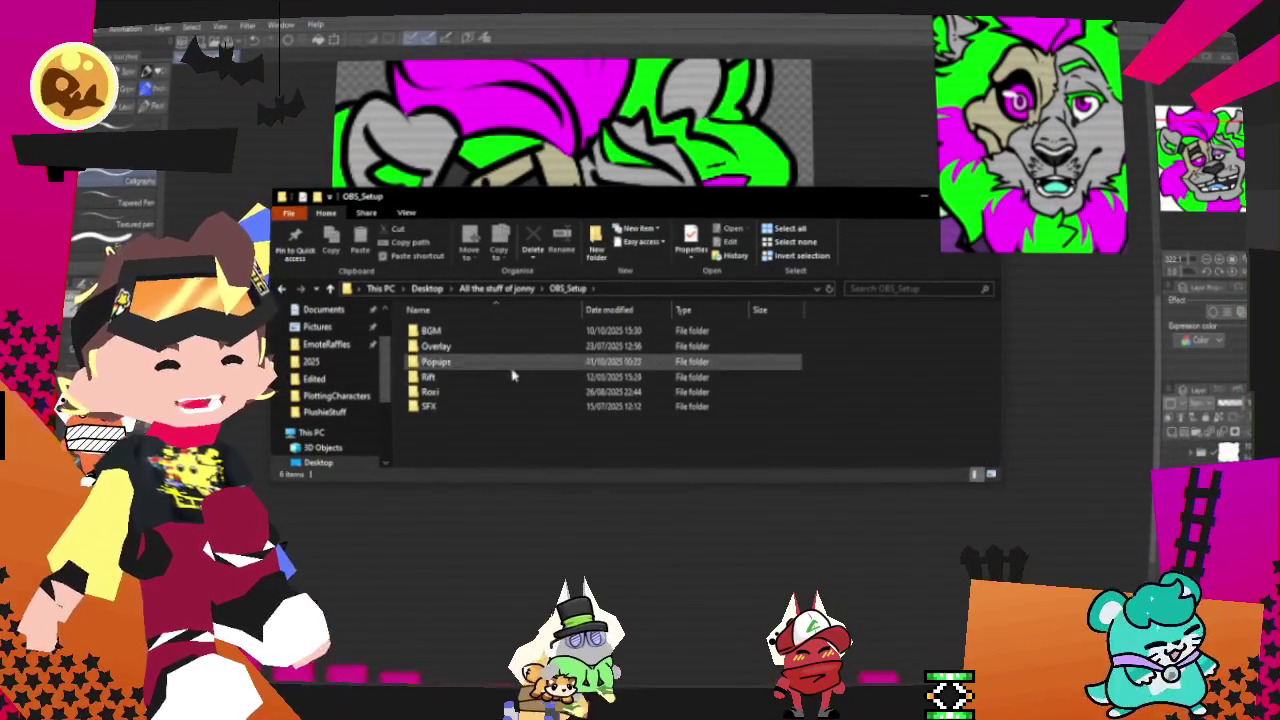
# Step: Browse the Popups and Ads folders, then return to the main projects folder
pyautogui.doubleClick(463, 365)
pyautogui.doubleClick(460, 365)
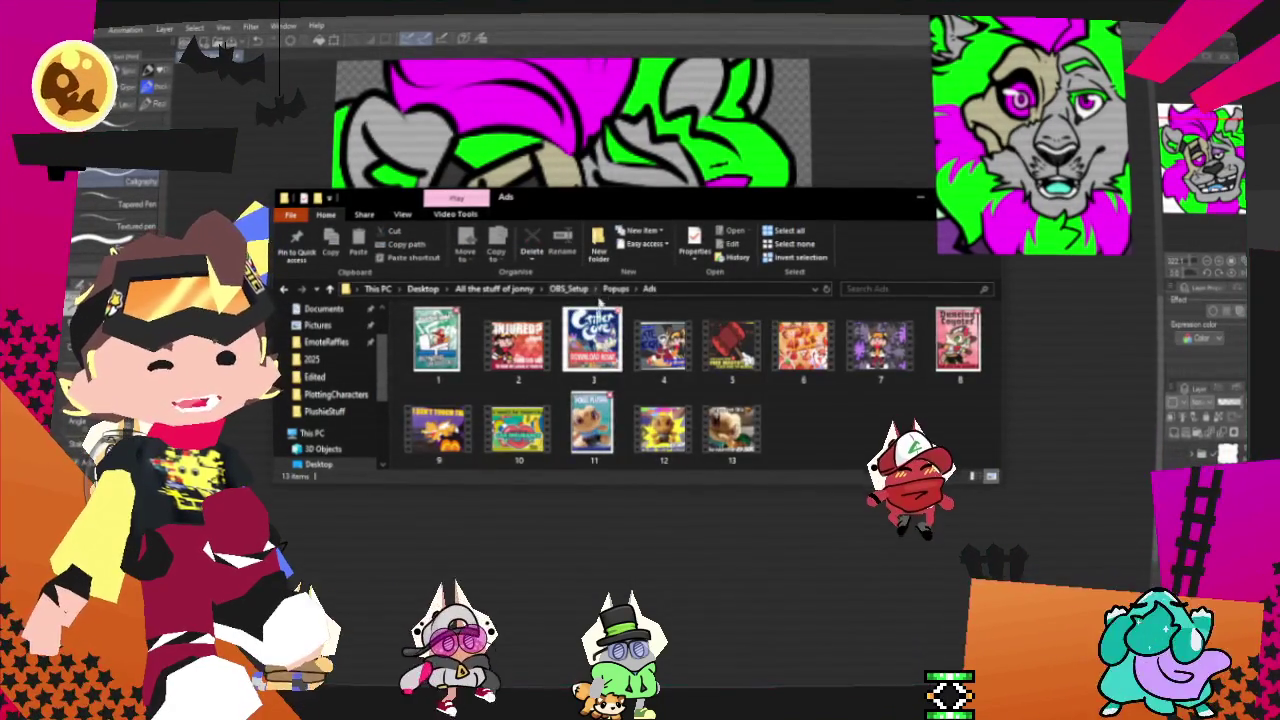
pyautogui.click(615, 288)
pyautogui.click(568, 288)
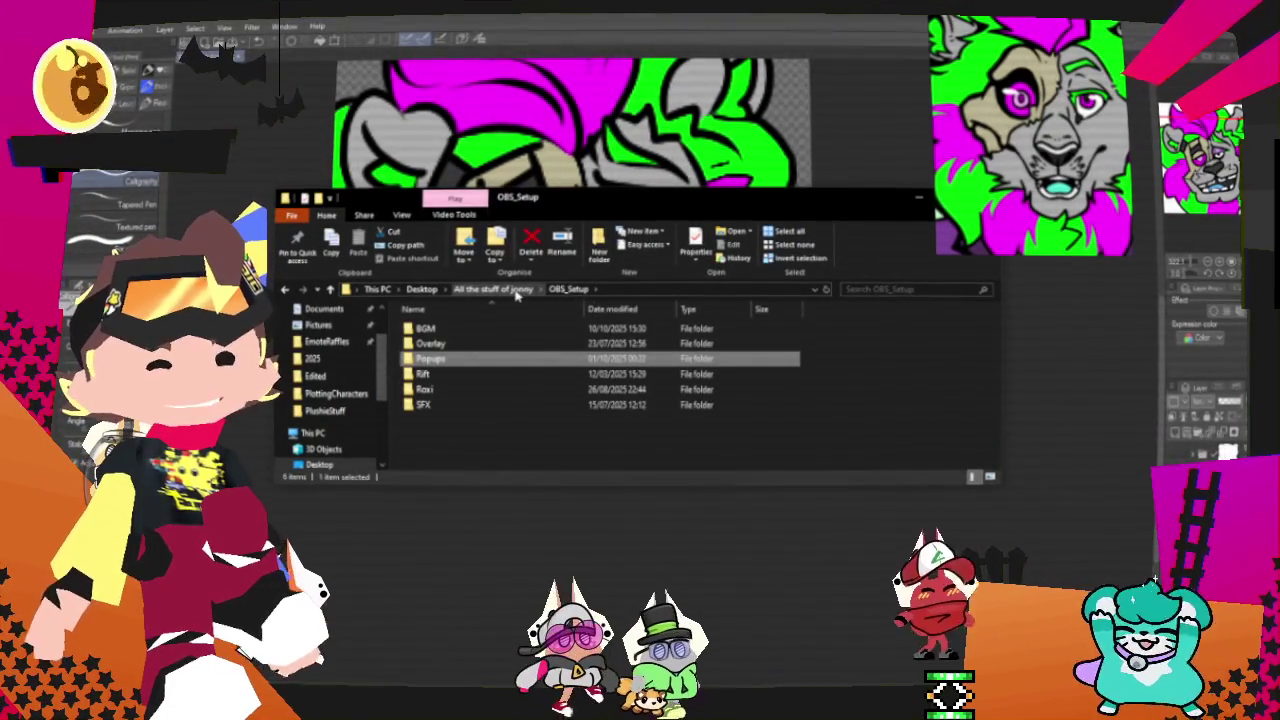
pyautogui.click(516, 291)
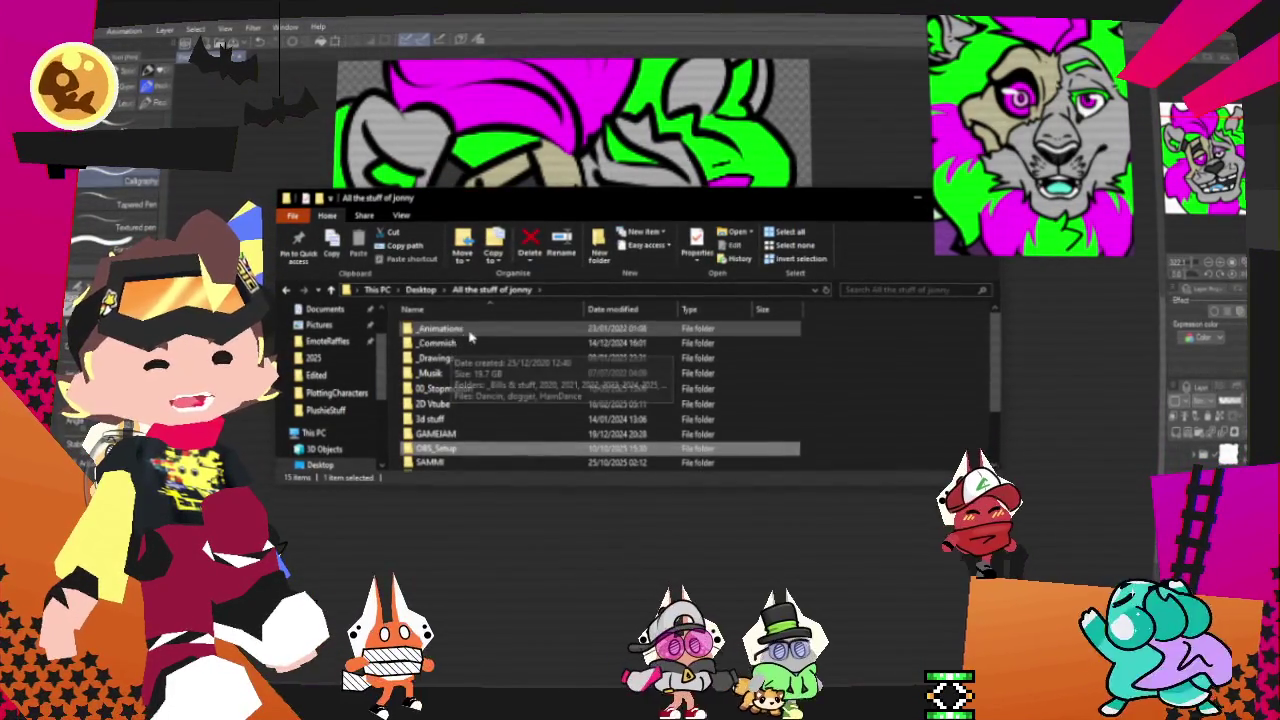
# Step: Look through the _Drawings, _Animations and _Commish folders, then leave File Explorer
pyautogui.doubleClick(456, 358)
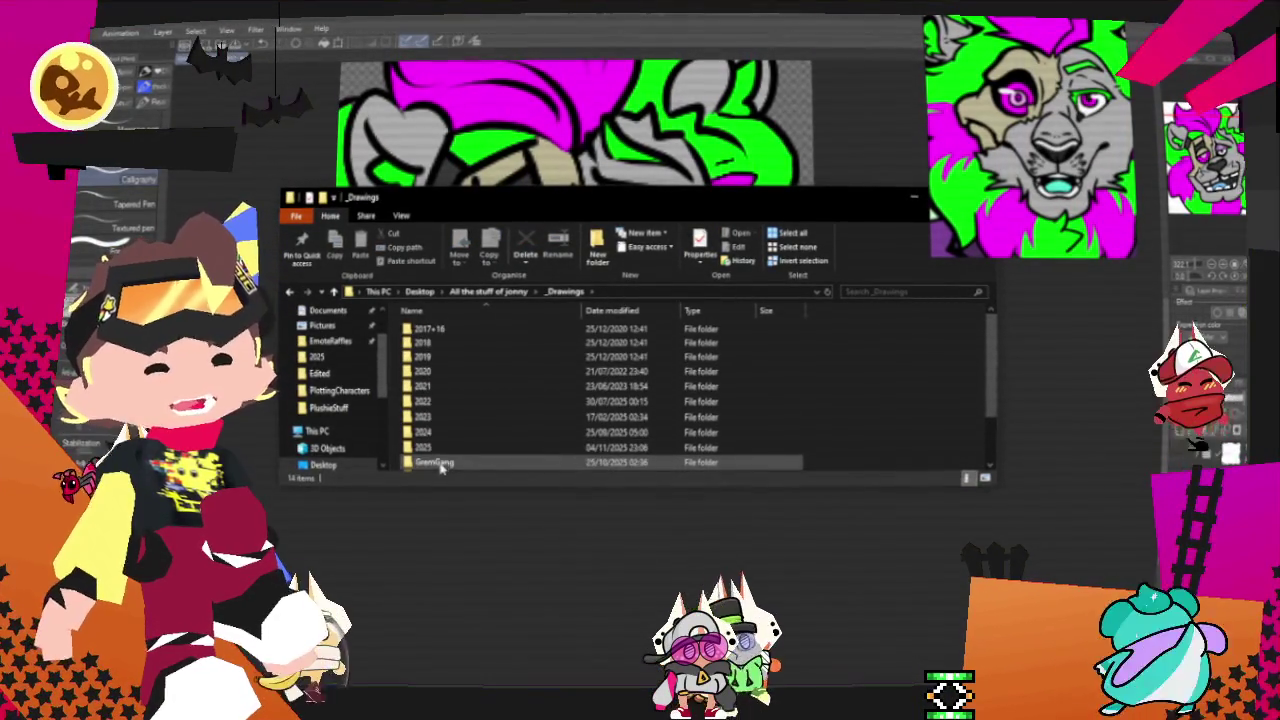
pyautogui.click(502, 293)
pyautogui.doubleClick(440, 329)
pyautogui.doubleClick(440, 335)
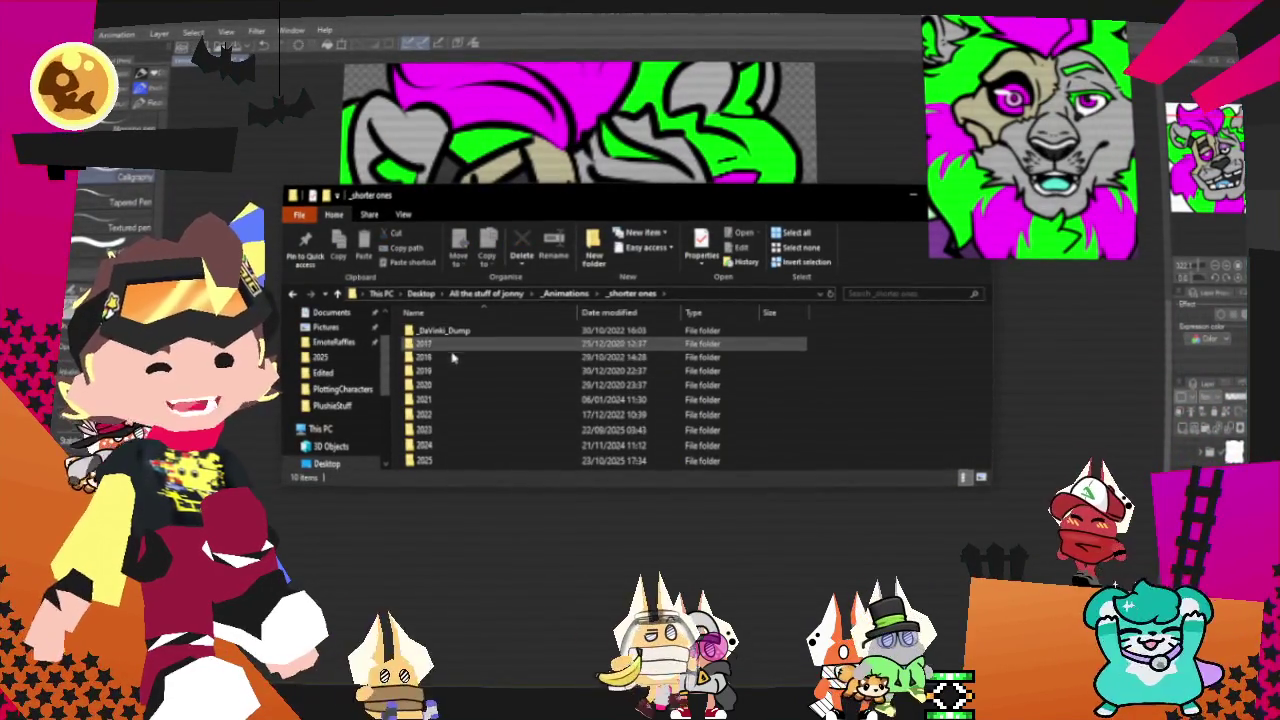
pyautogui.hotkey('alt', 'Left')
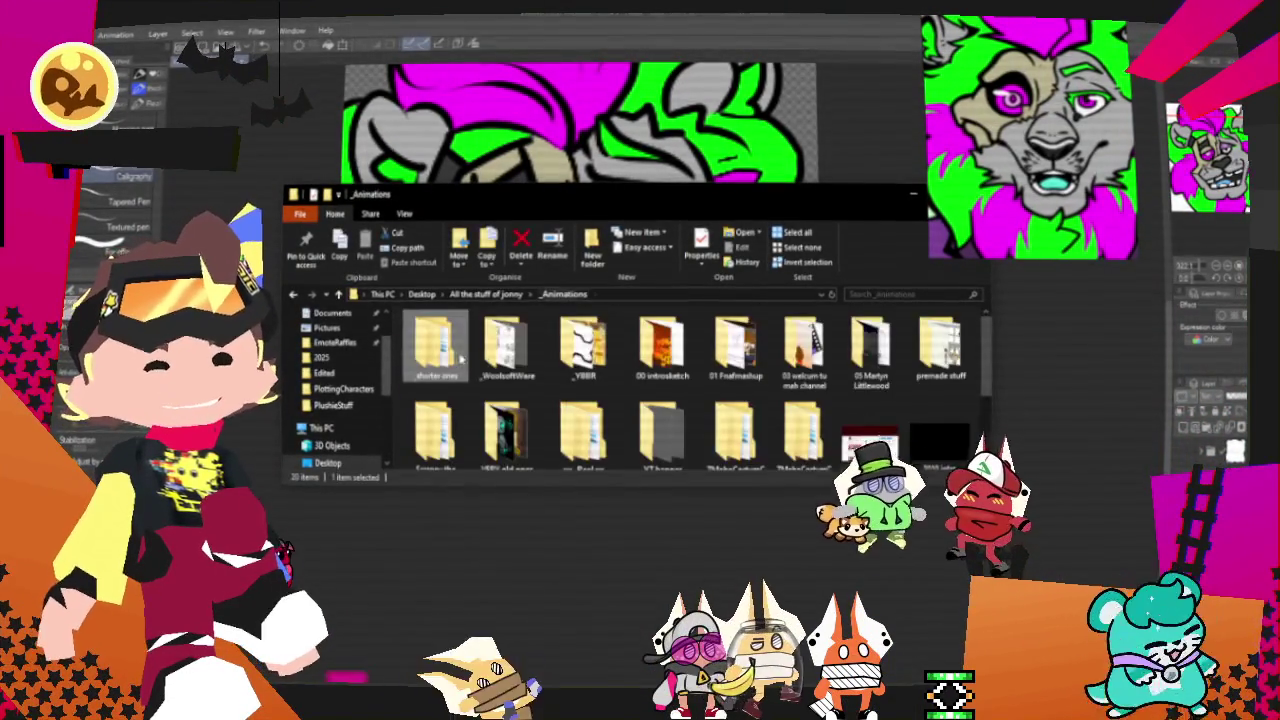
pyautogui.hotkey('alt', 'Left')
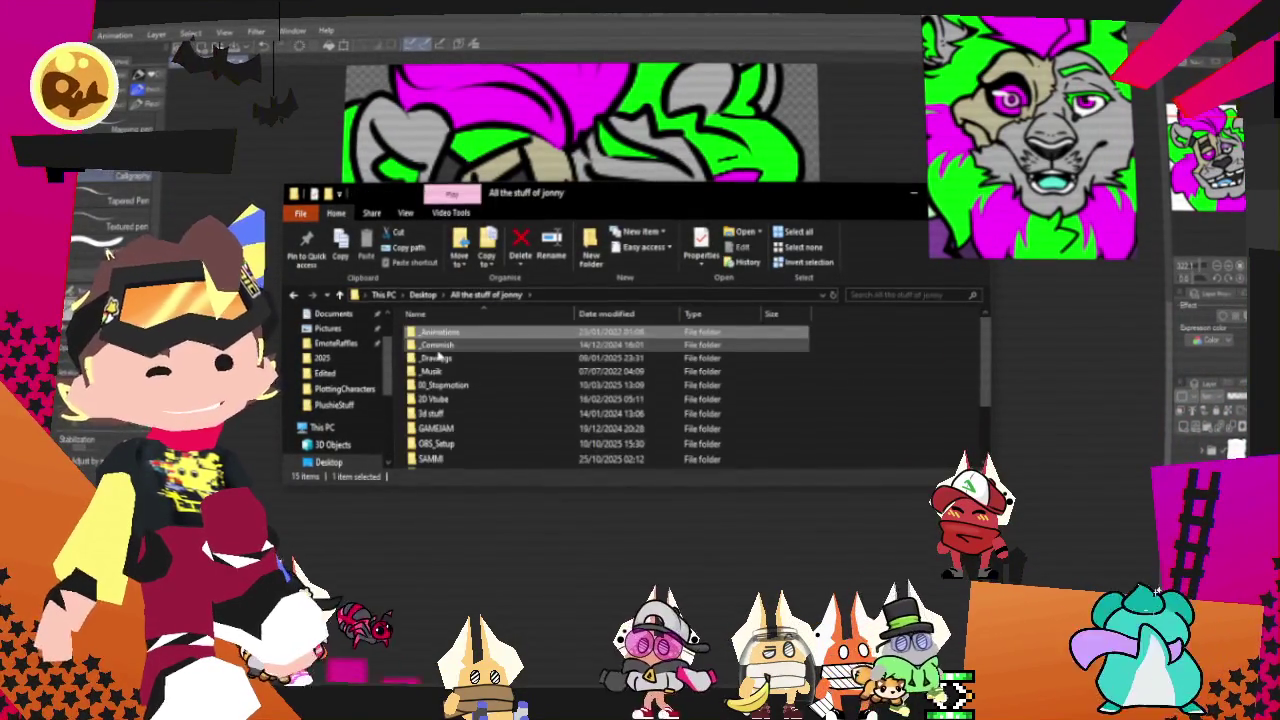
pyautogui.doubleClick(451, 341)
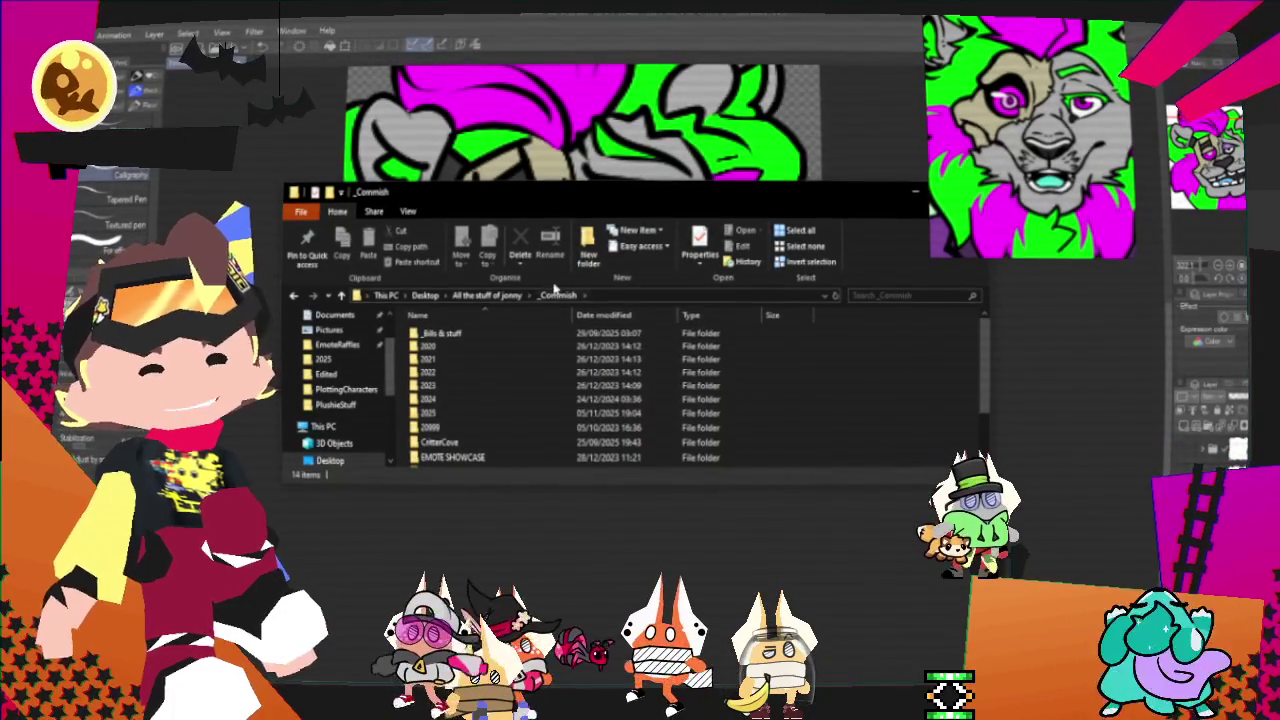
pyautogui.click(495, 296)
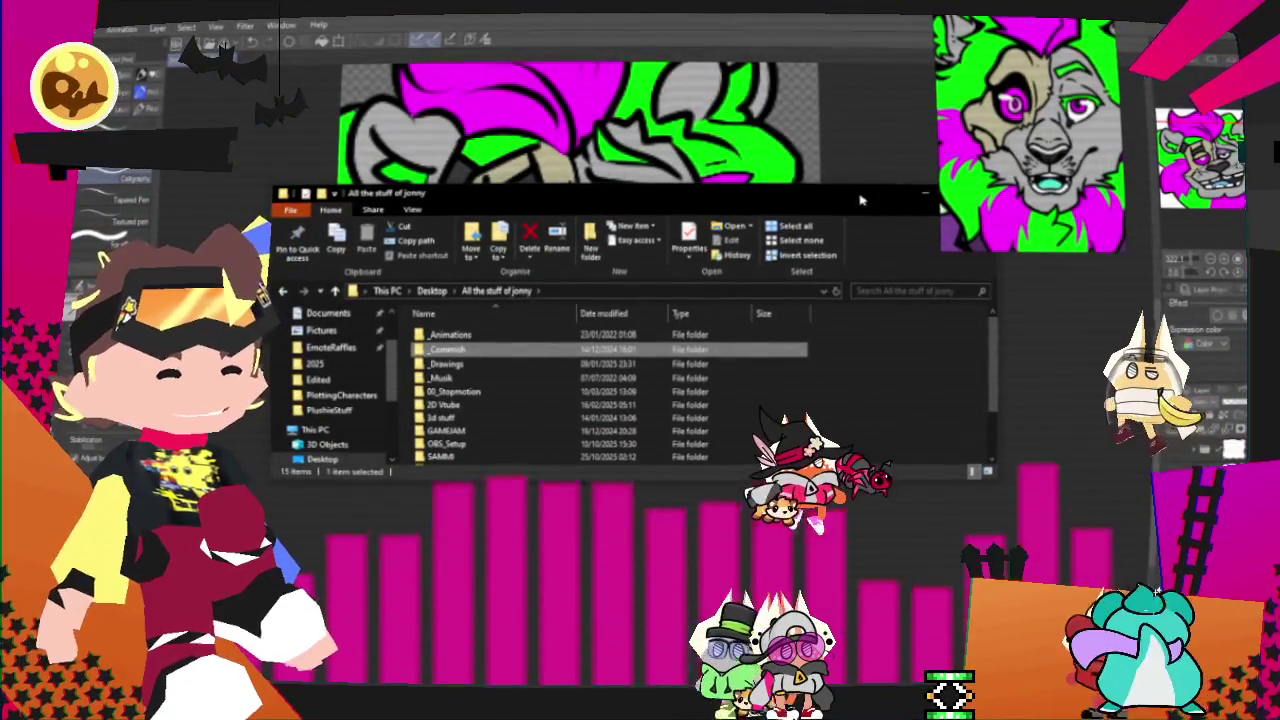
pyautogui.hotkey('alt', 'Tab')
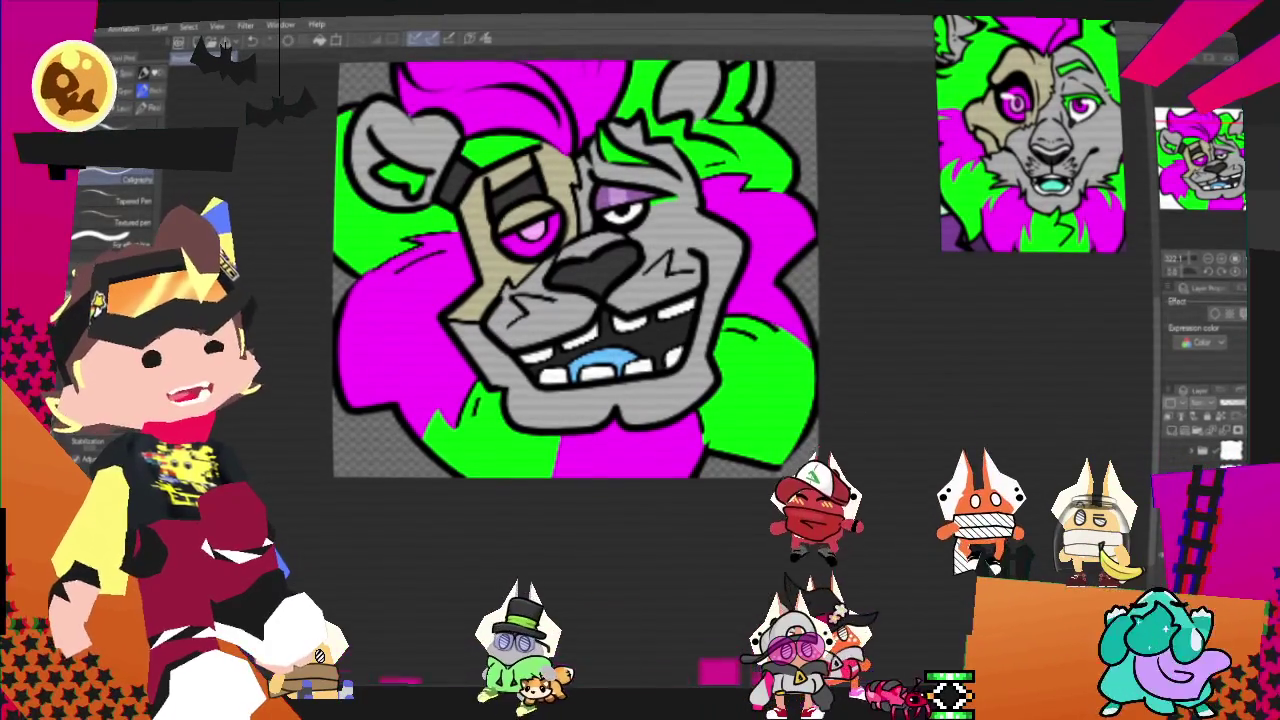
# Step: Export the lion emote as a flat single-layer image via File > Export (Single Layer)
pyautogui.scroll(-3, 595, 540)
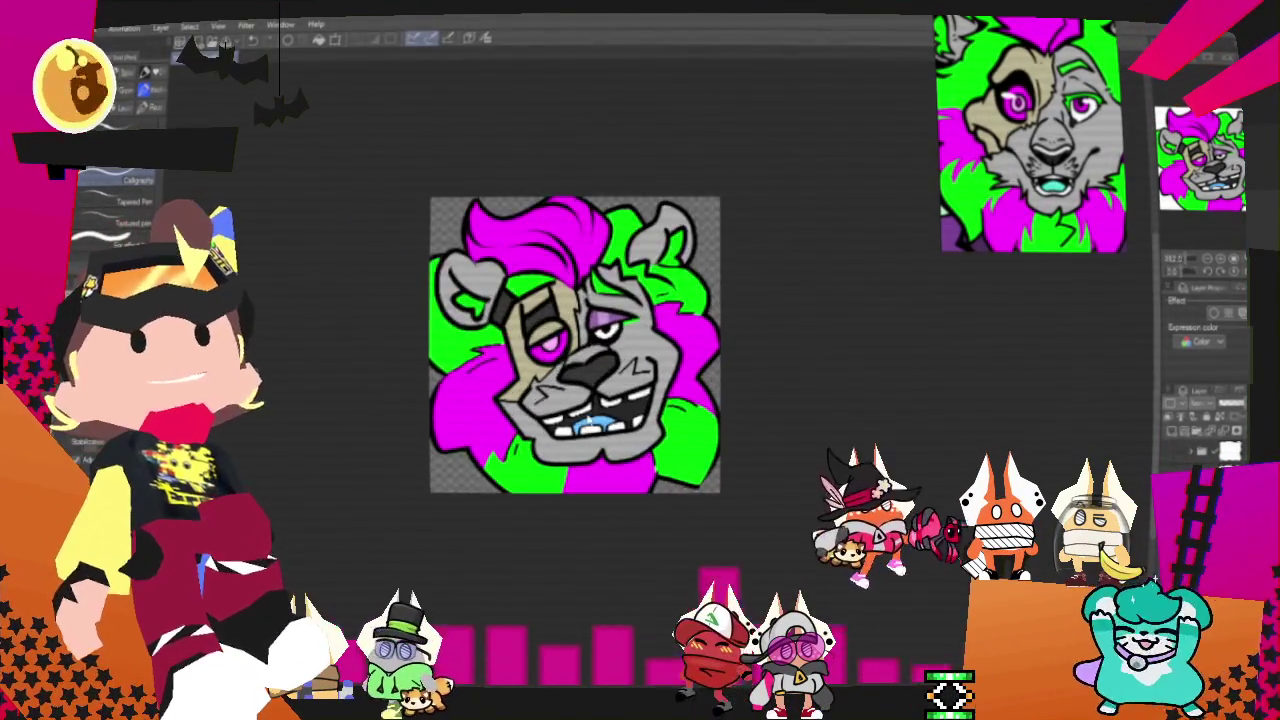
pyautogui.scroll(3, 580, 523)
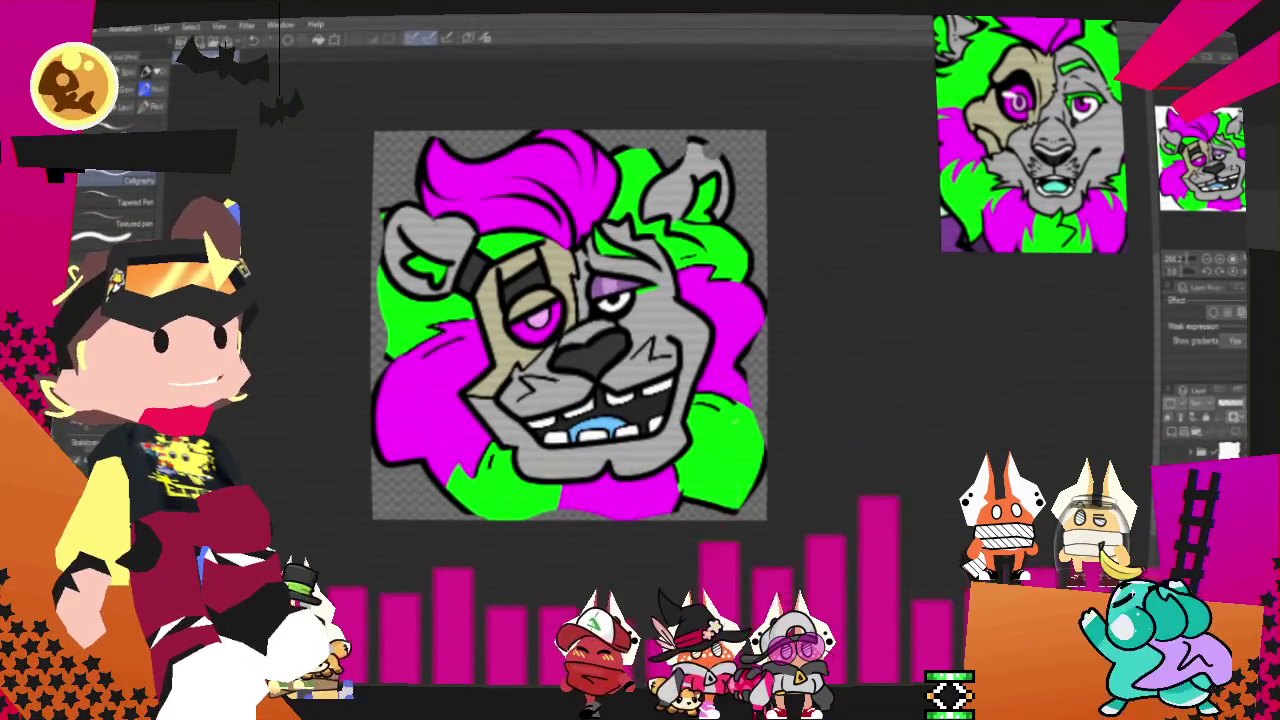
pyautogui.scroll(1, 589, 314)
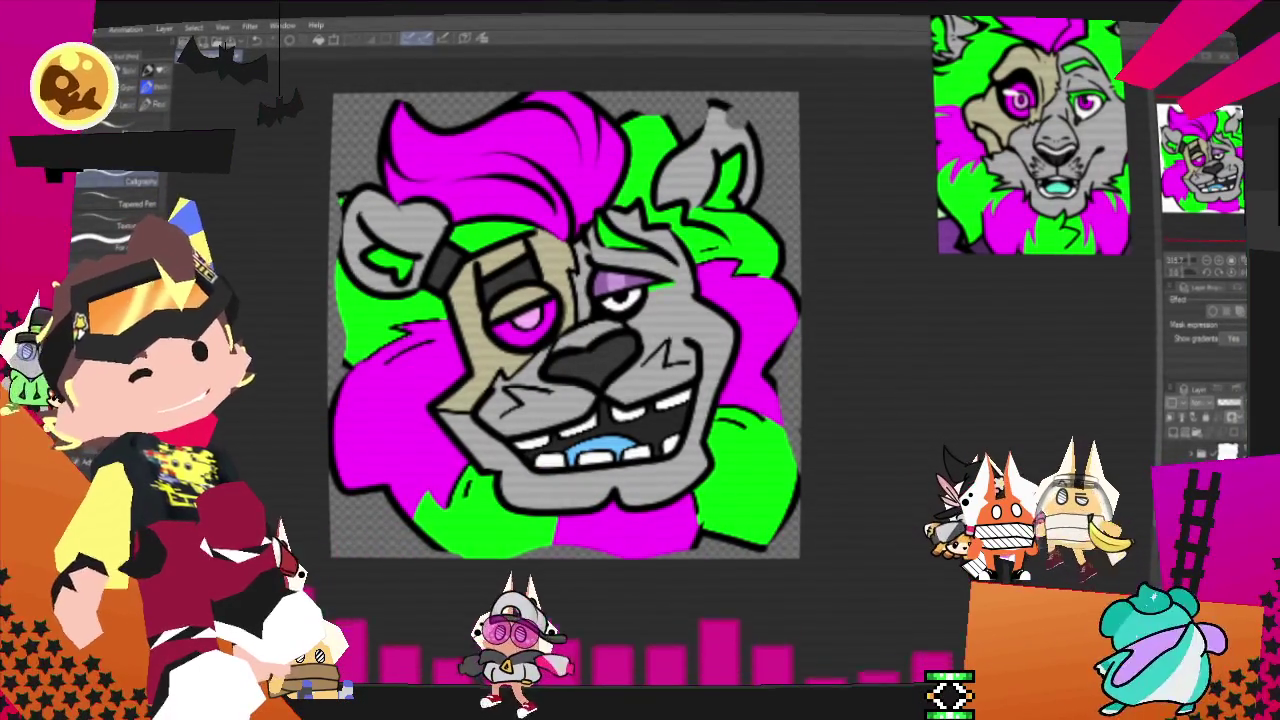
pyautogui.click(80, 28)
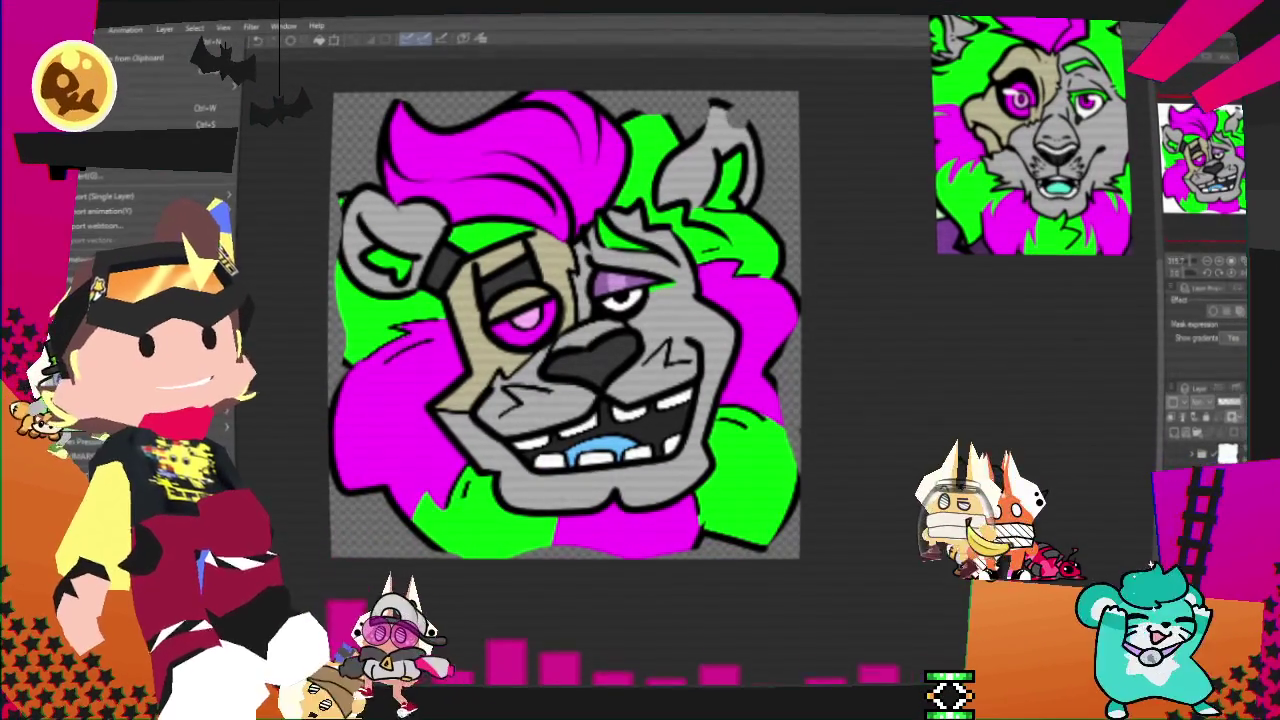
pyautogui.click(279, 229)
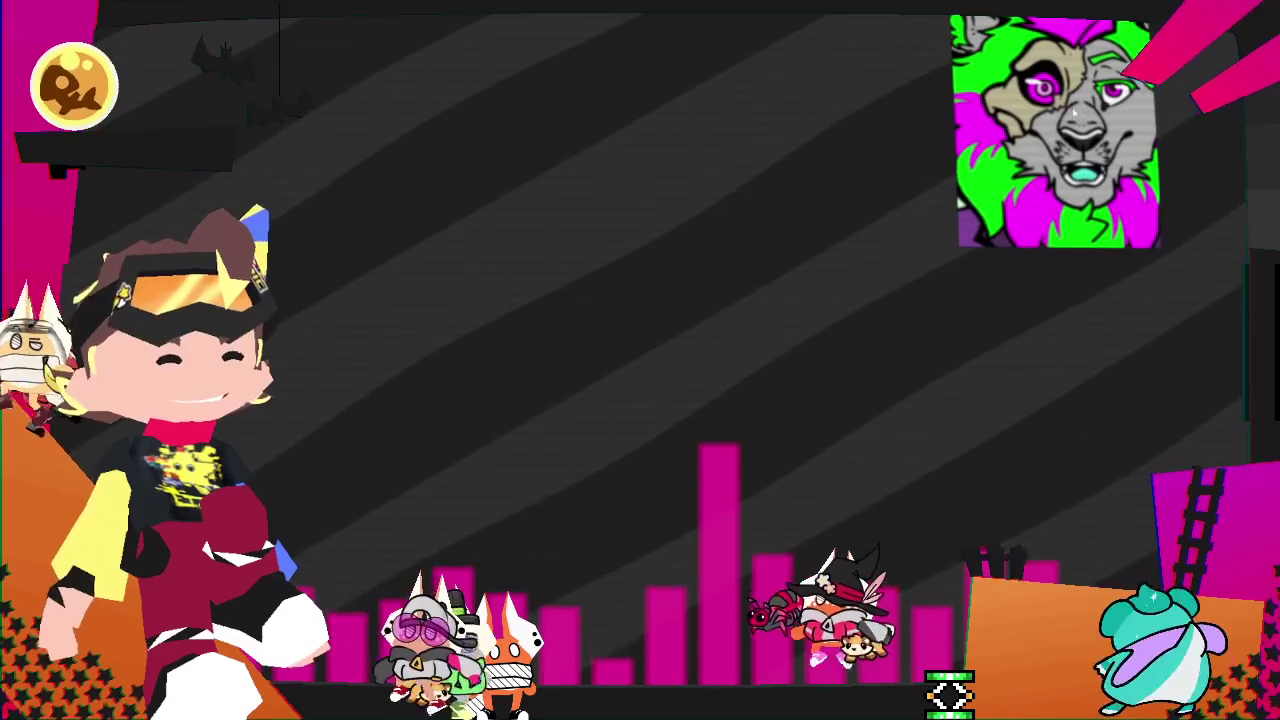
# Step: Reset the PureRef reference board to a fresh, empty scene
pyautogui.rightClick(1077, 120)
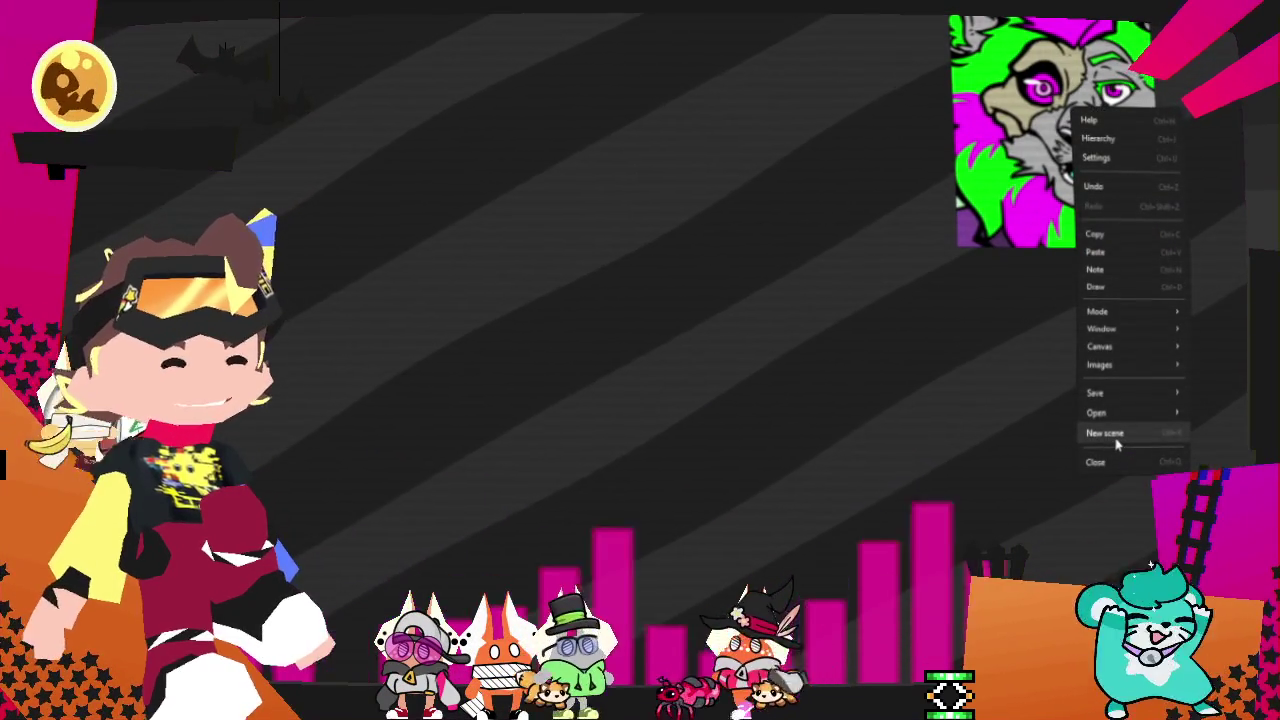
pyautogui.click(1105, 432)
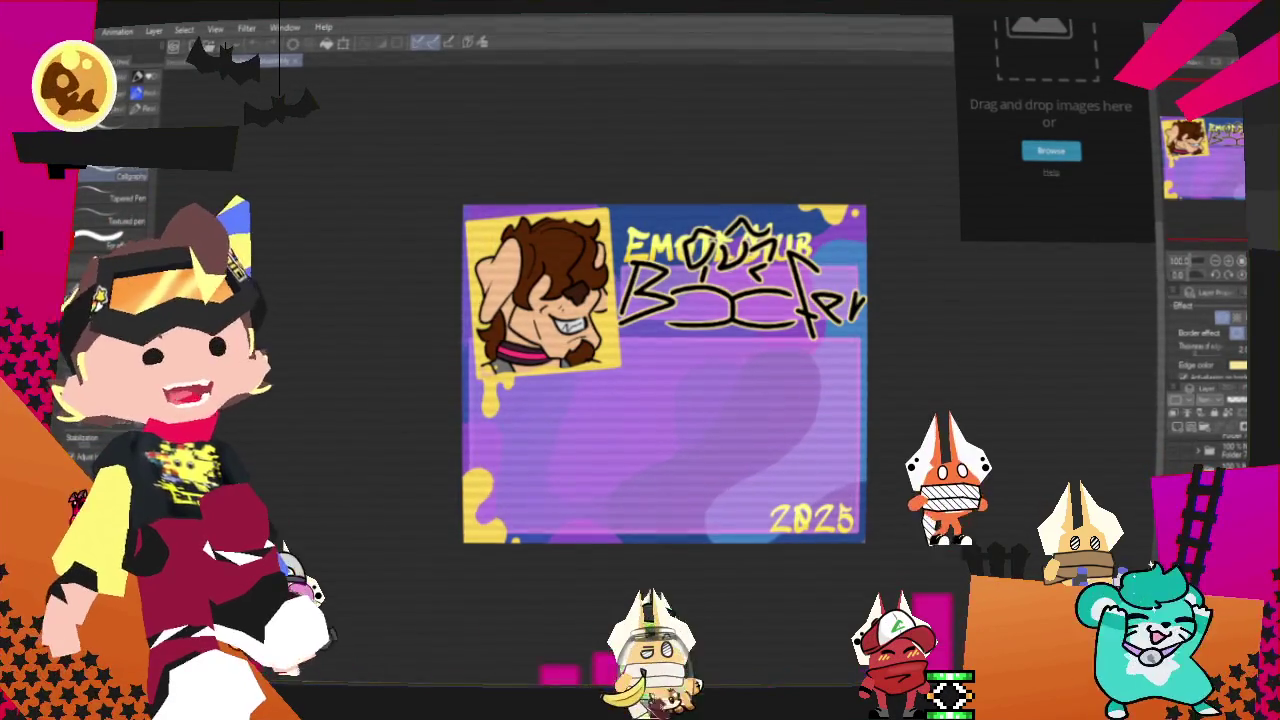
# Step: Scroll over the EmoteClub card to inspect the old emote and scribbled name
pyautogui.scroll(3, 665, 373)
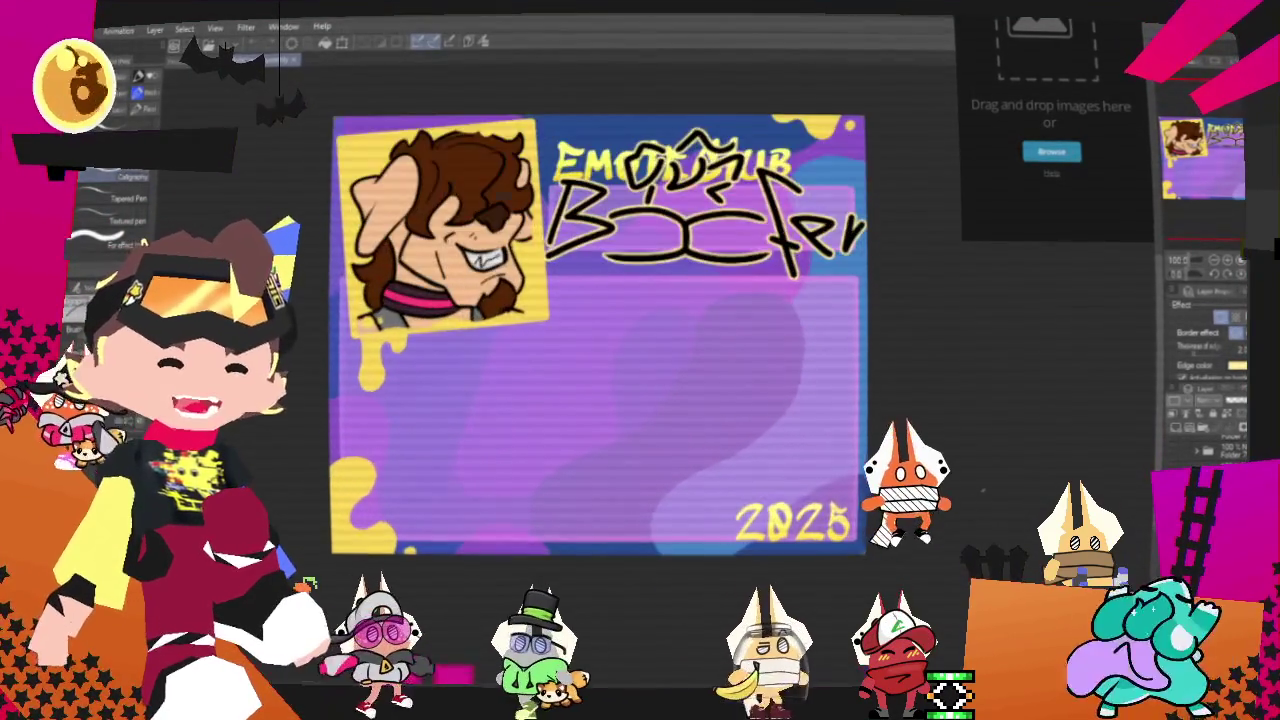
pyautogui.scroll(-2, 650, 355)
pyautogui.scroll(2, 715, 380)
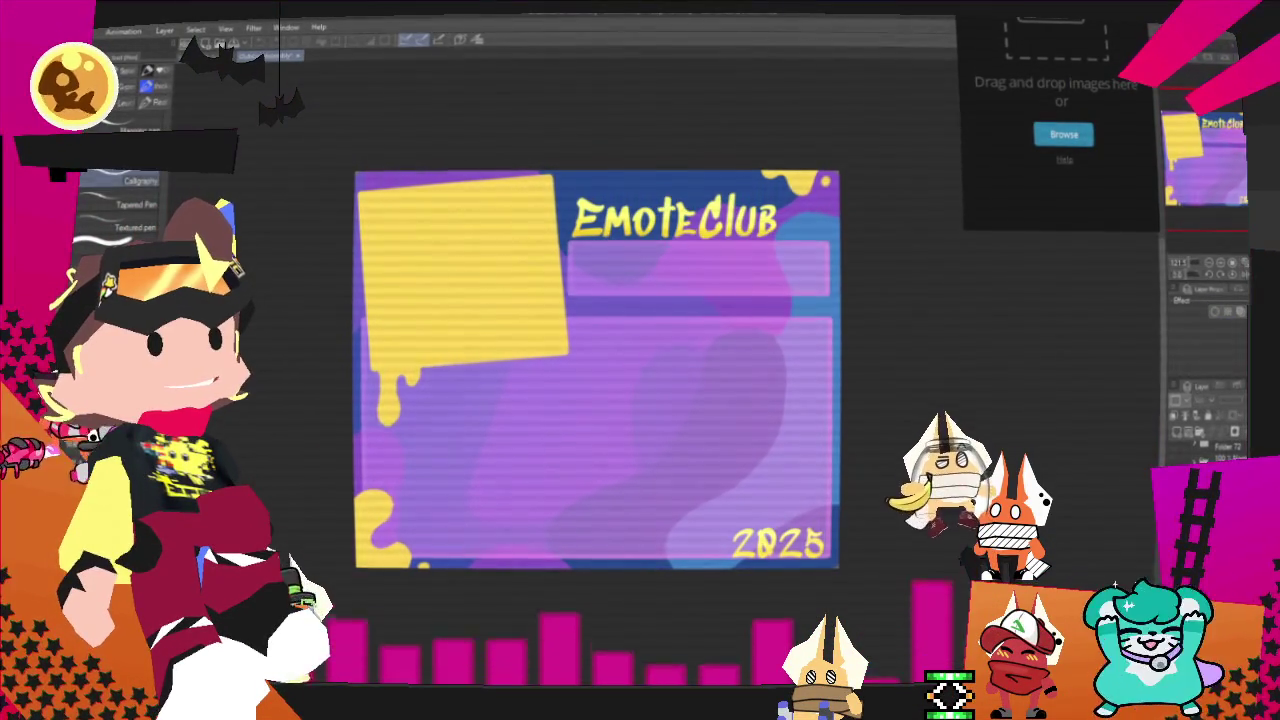
# Step: Delete the layer with the border effect from the EmoteClub card
pyautogui.click(1180, 445)
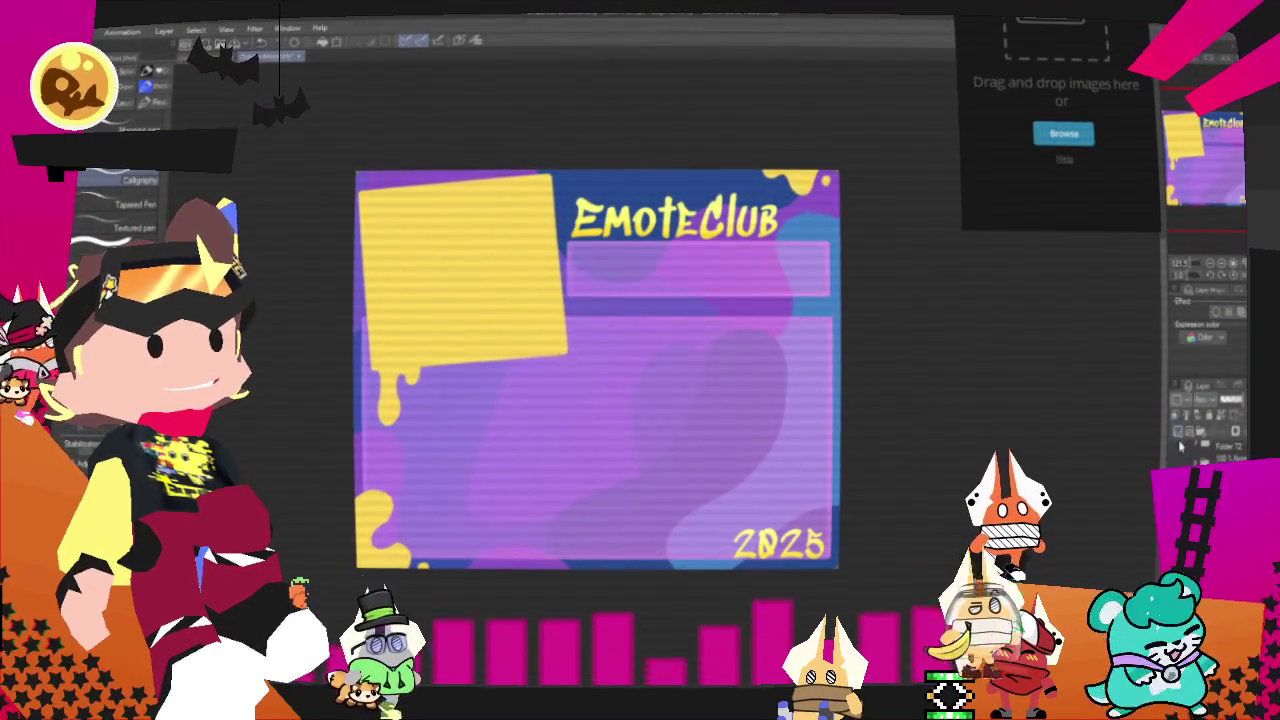
pyautogui.click(1217, 312)
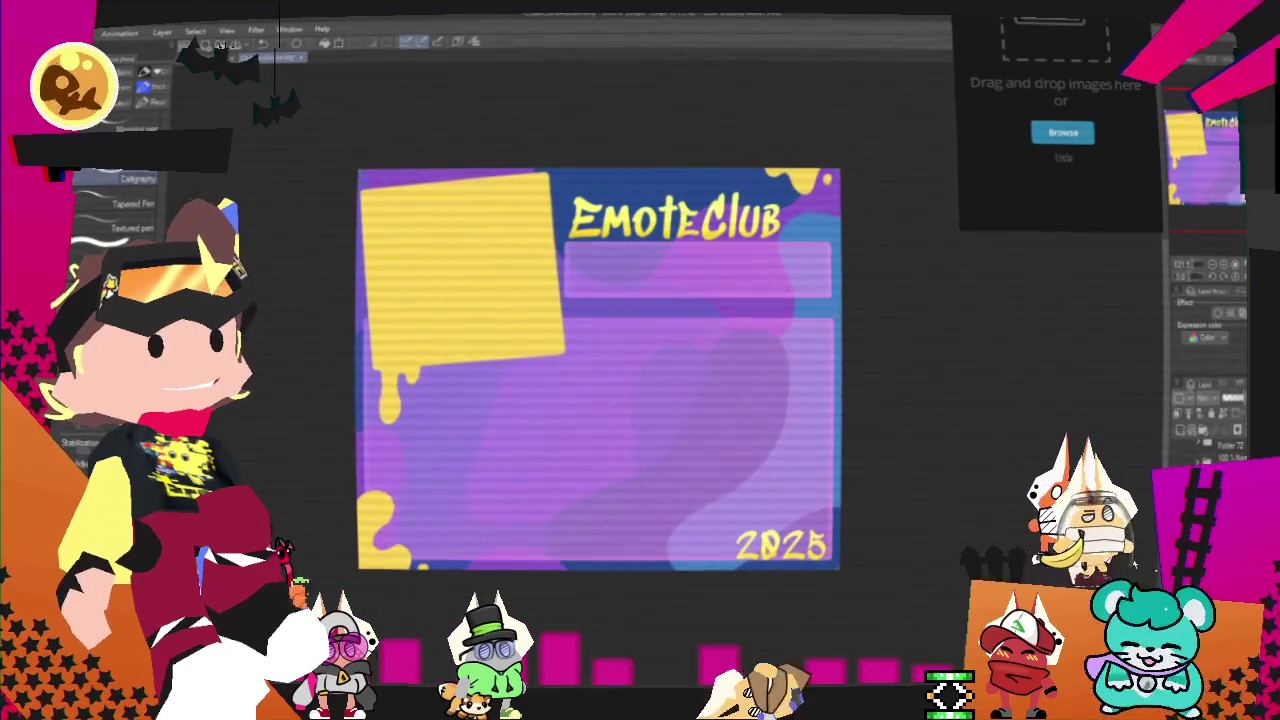
pyautogui.click(1238, 398)
pyautogui.click(676, 269)
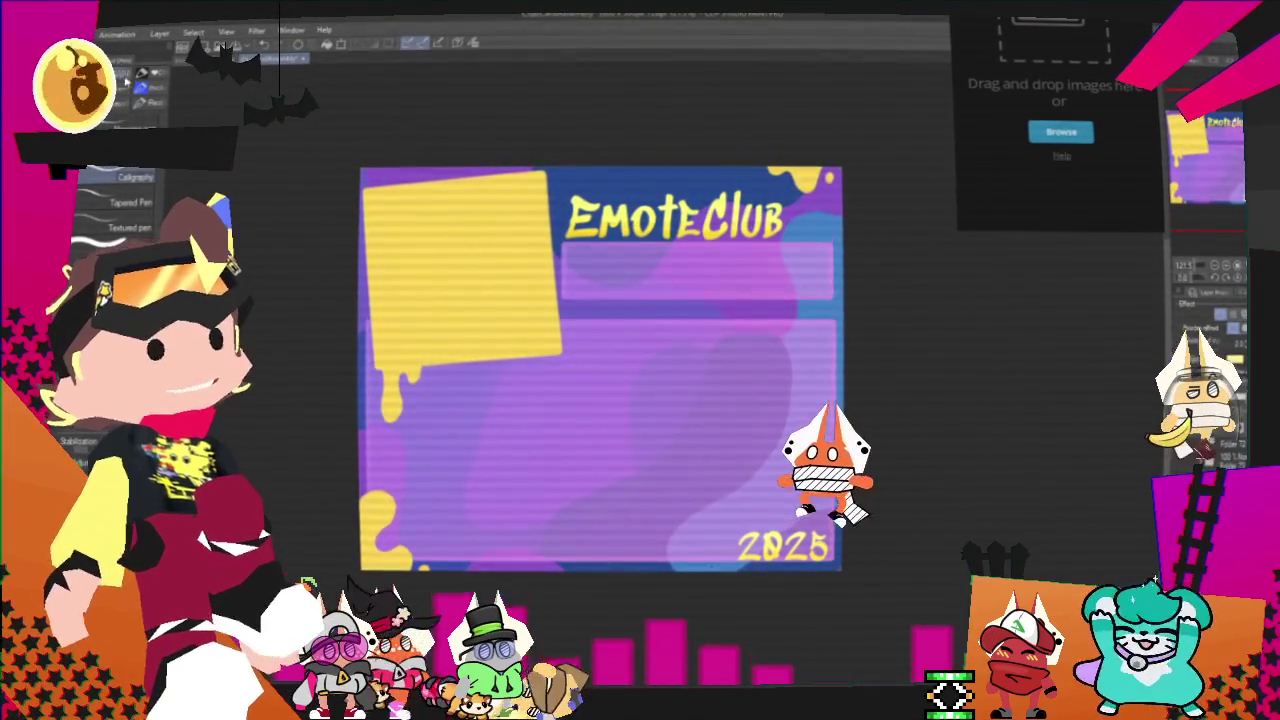
# Step: Bring the lion emote image onto the purple EmoteClub card from the File menu
pyautogui.hotkey('alt', 'f')
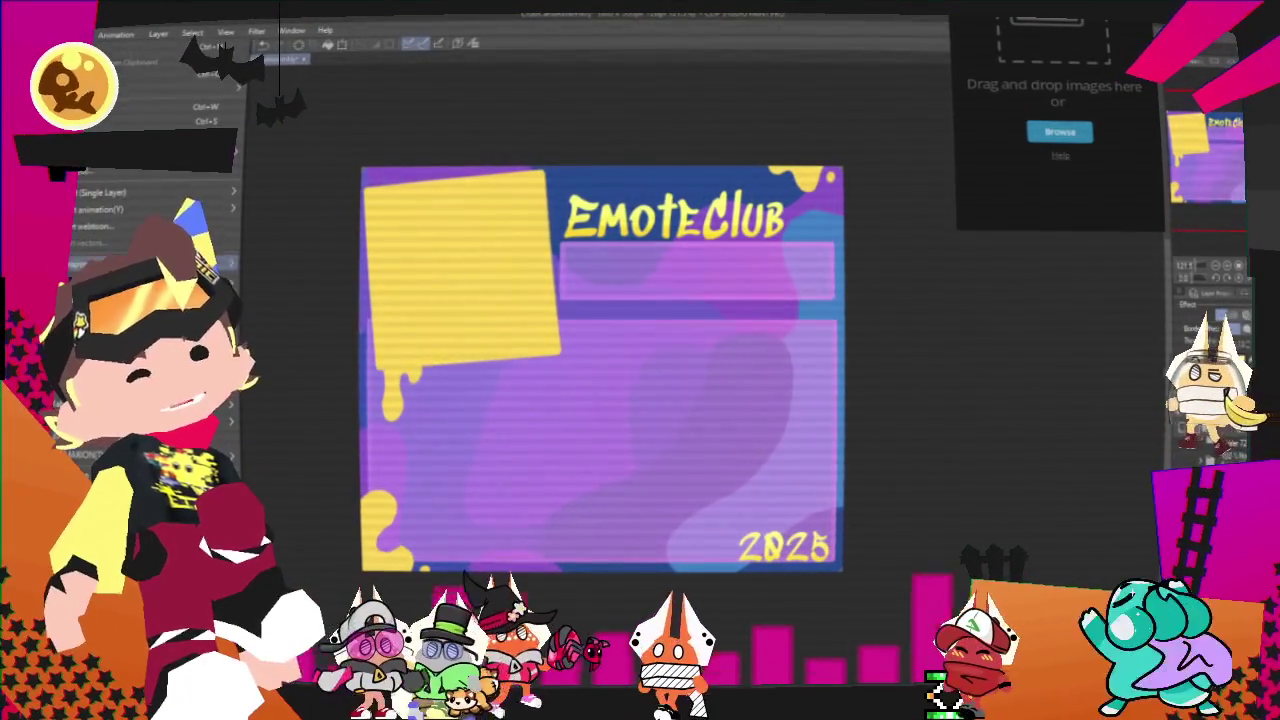
pyautogui.click(286, 286)
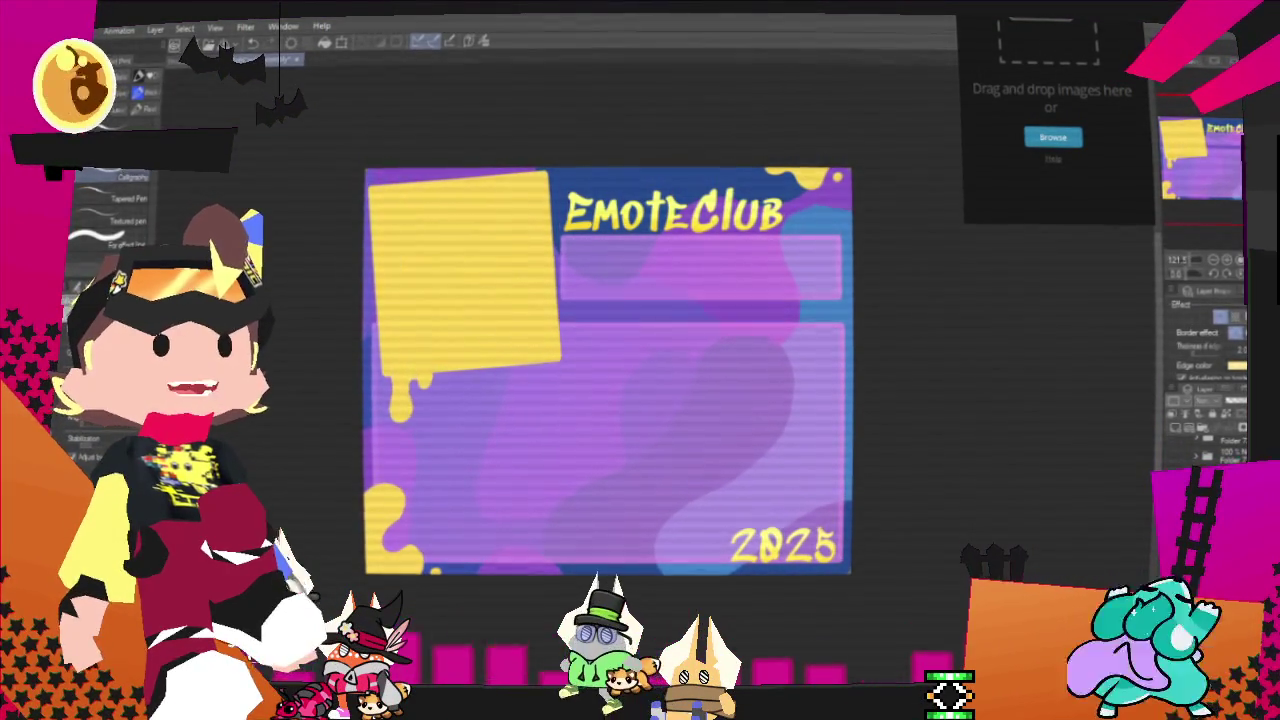
pyautogui.scroll(2, 592, 489)
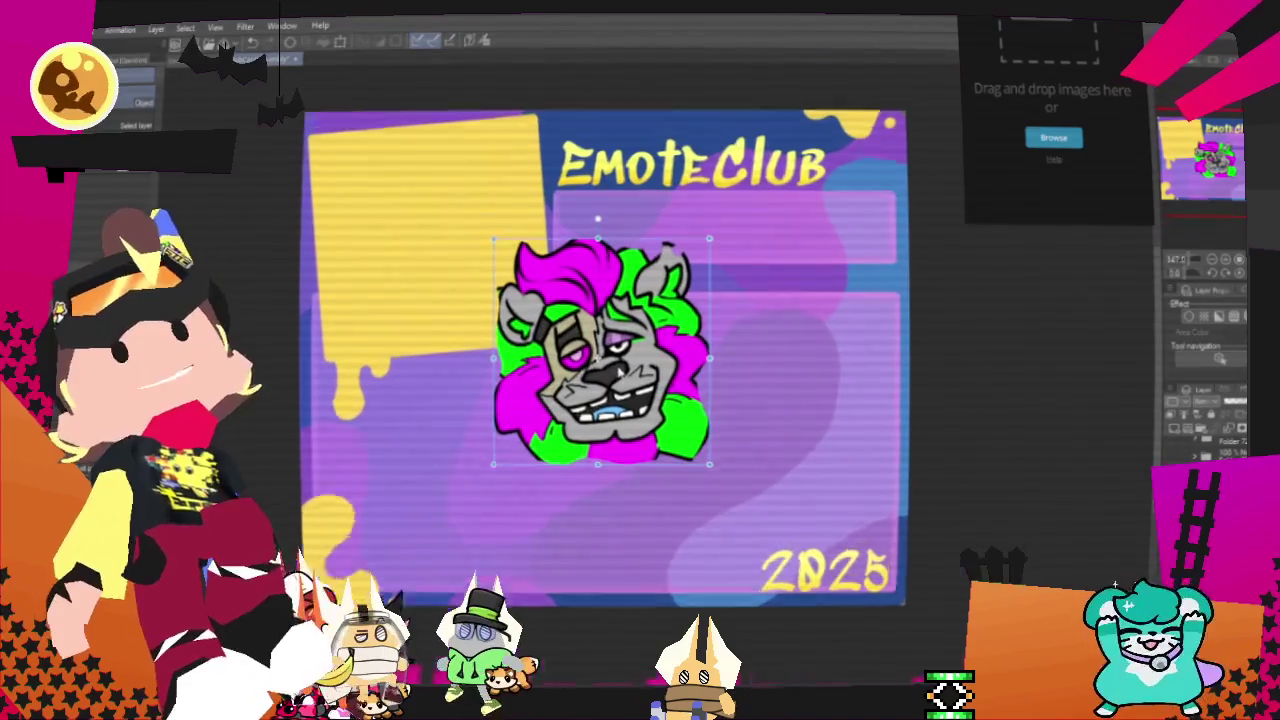
# Step: Enlarge the lion emote, move it into the top-left yellow box, and tilt it slightly
pyautogui.moveTo(600, 330); pyautogui.dragTo(393, 207)
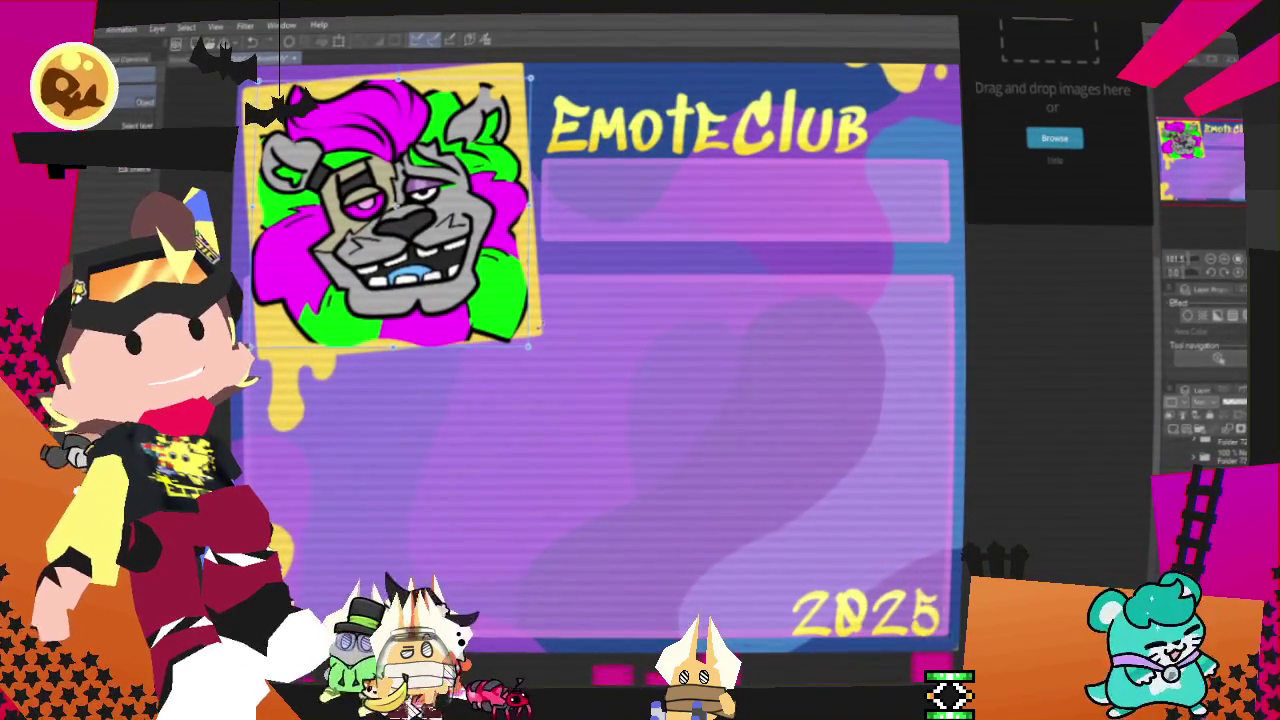
pyautogui.moveTo(540, 330); pyautogui.dragTo(543, 301)
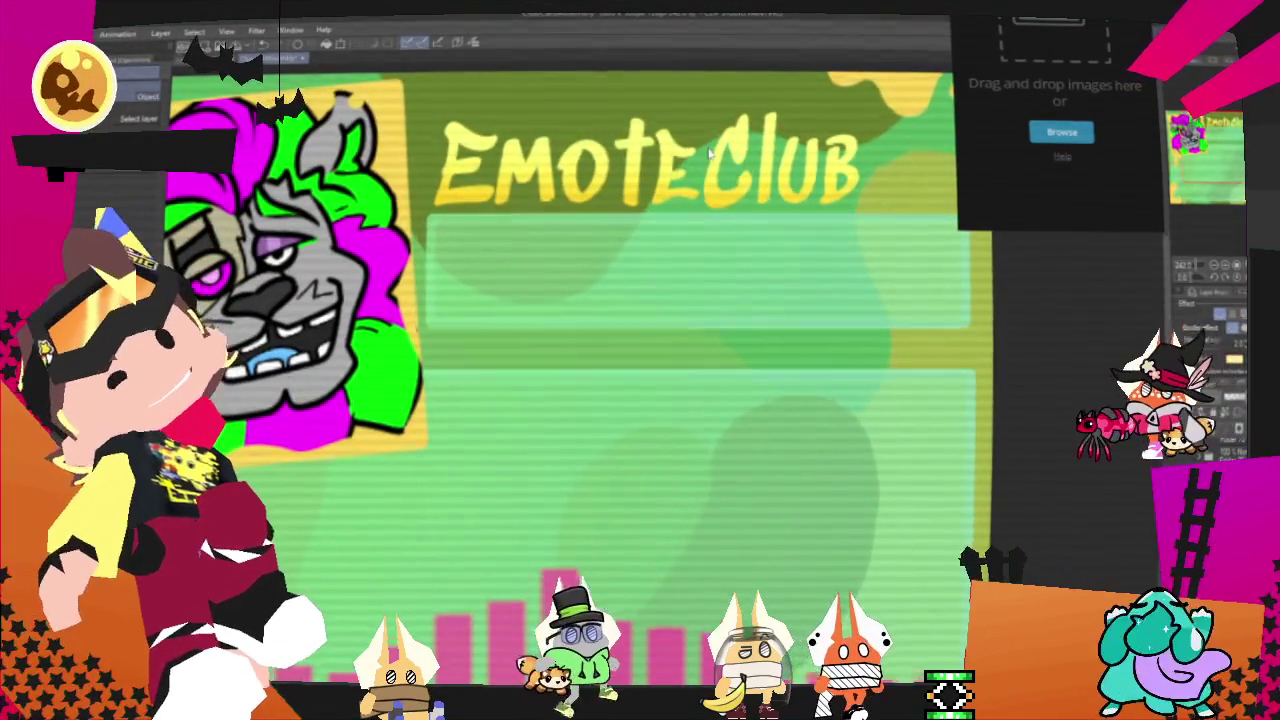
# Step: Switch to the Pen tool (P) to begin lettering the title
pyautogui.press('p')
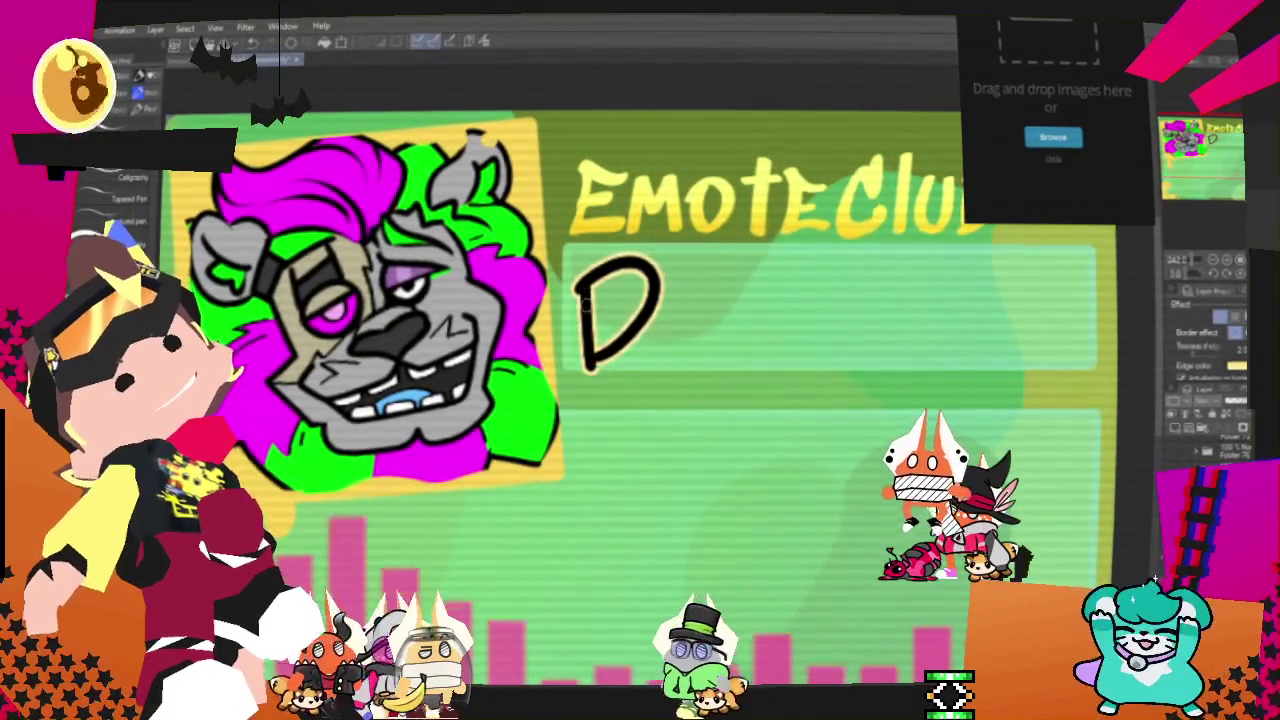
# Step: Hand-letter the D with curled, cloud-like flourishes around it
pyautogui.moveTo(600, 228); pyautogui.dragTo(590, 356)
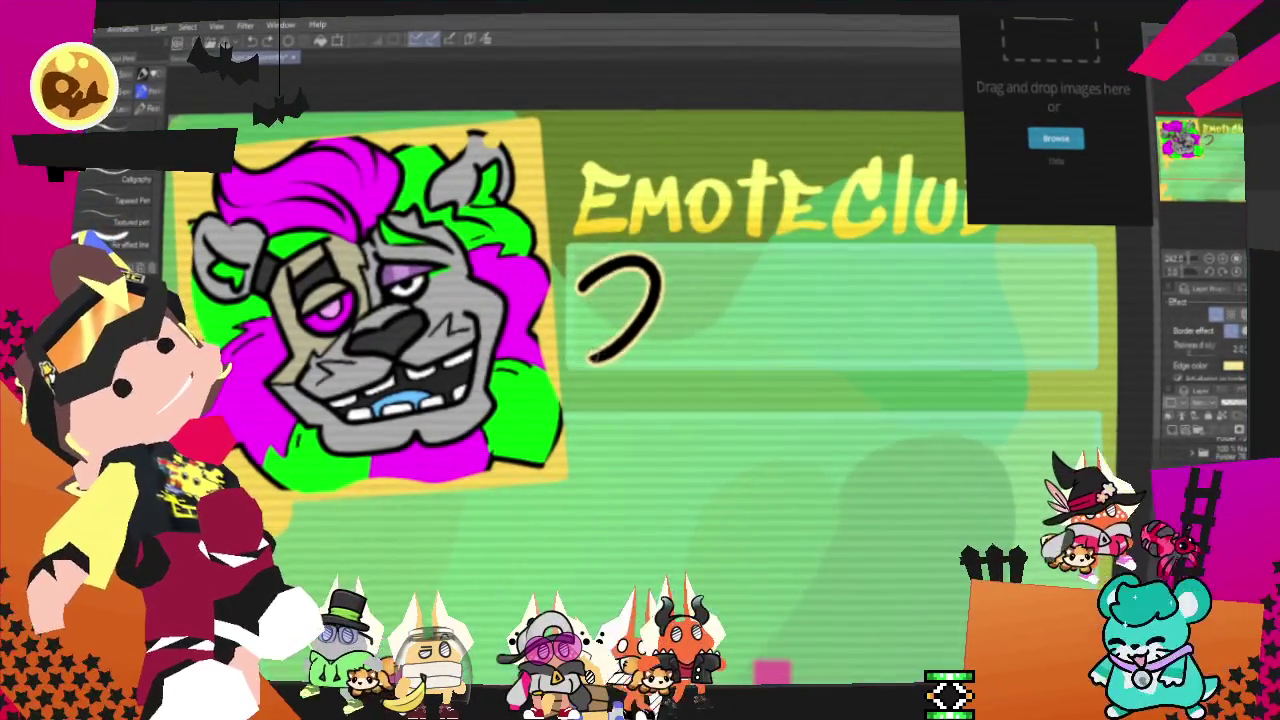
pyautogui.hotkey('ctrl', 'y')
pyautogui.hotkey('ctrl', 'z')
pyautogui.hotkey('ctrl', 'y')
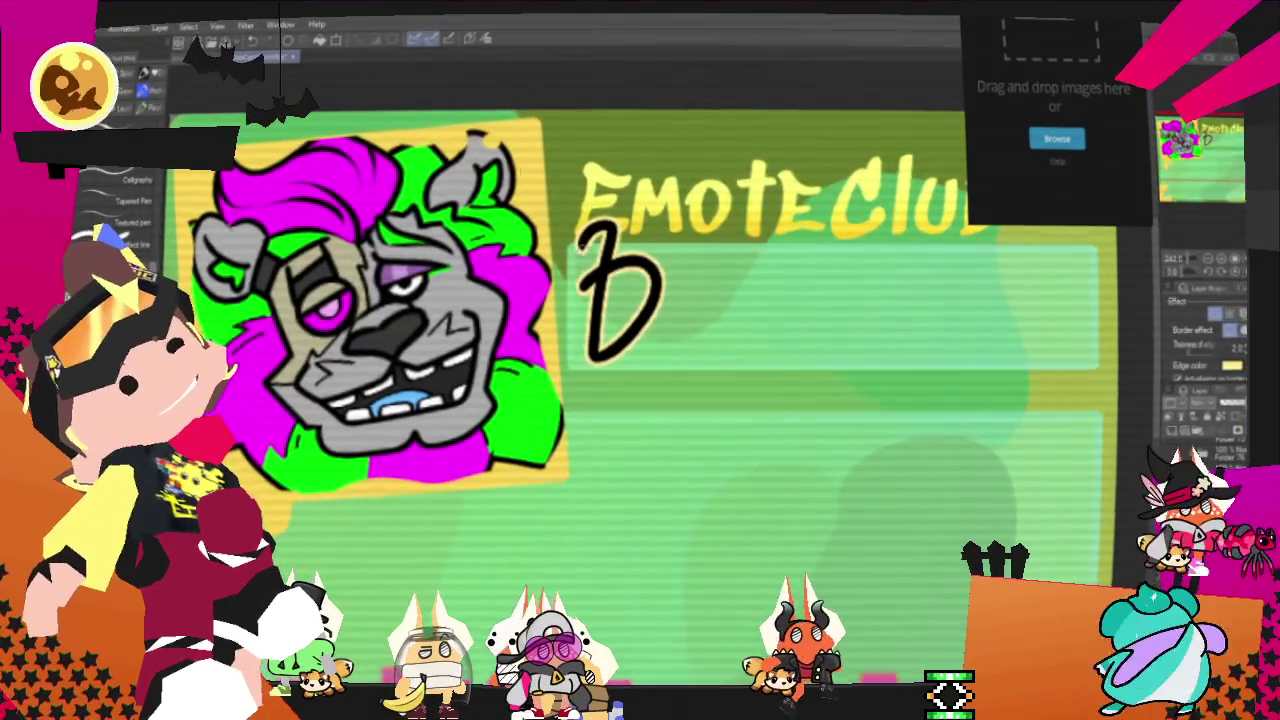
pyautogui.moveTo(553, 290); pyautogui.dragTo(608, 228)
pyautogui.hotkey('ctrl', 'z')
pyautogui.hotkey('ctrl', 'y')
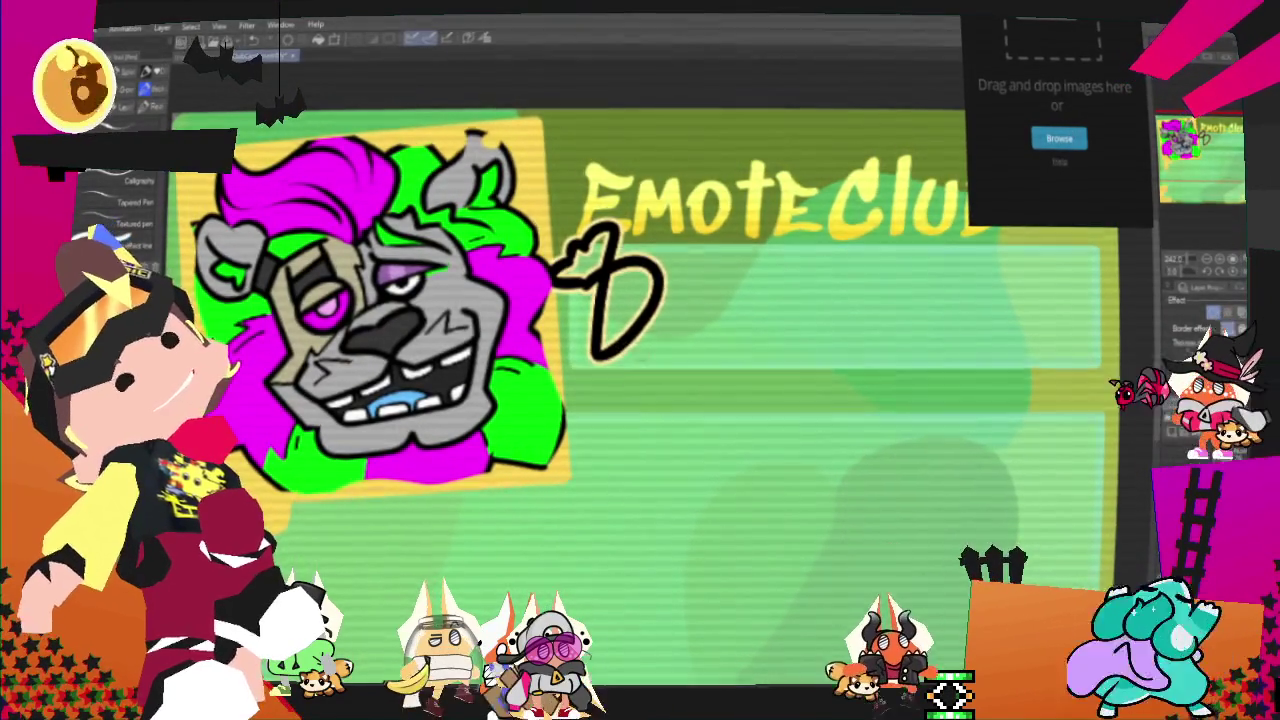
pyautogui.moveTo(640, 345)
pyautogui.mouseDown()
pyautogui.moveTo(622, 390)
pyautogui.moveTo(650, 385)
pyautogui.mouseUp()
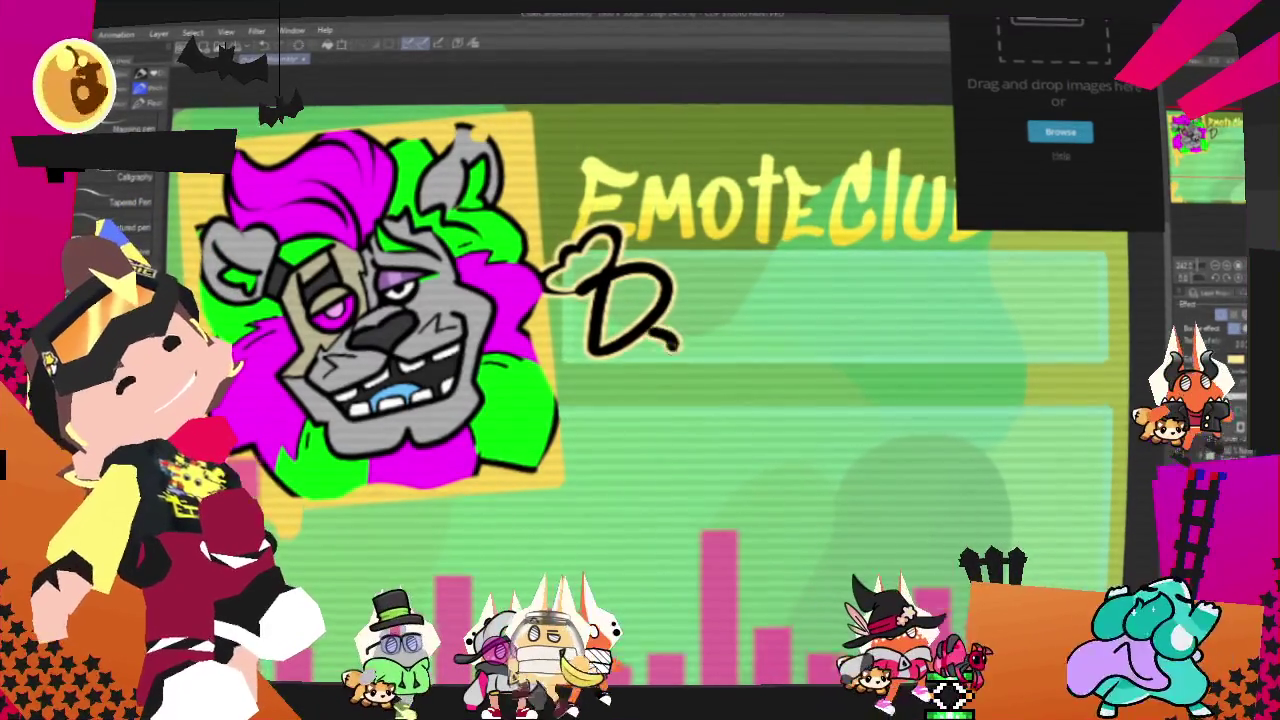
pyautogui.moveTo(632, 328); pyautogui.dragTo(630, 376)
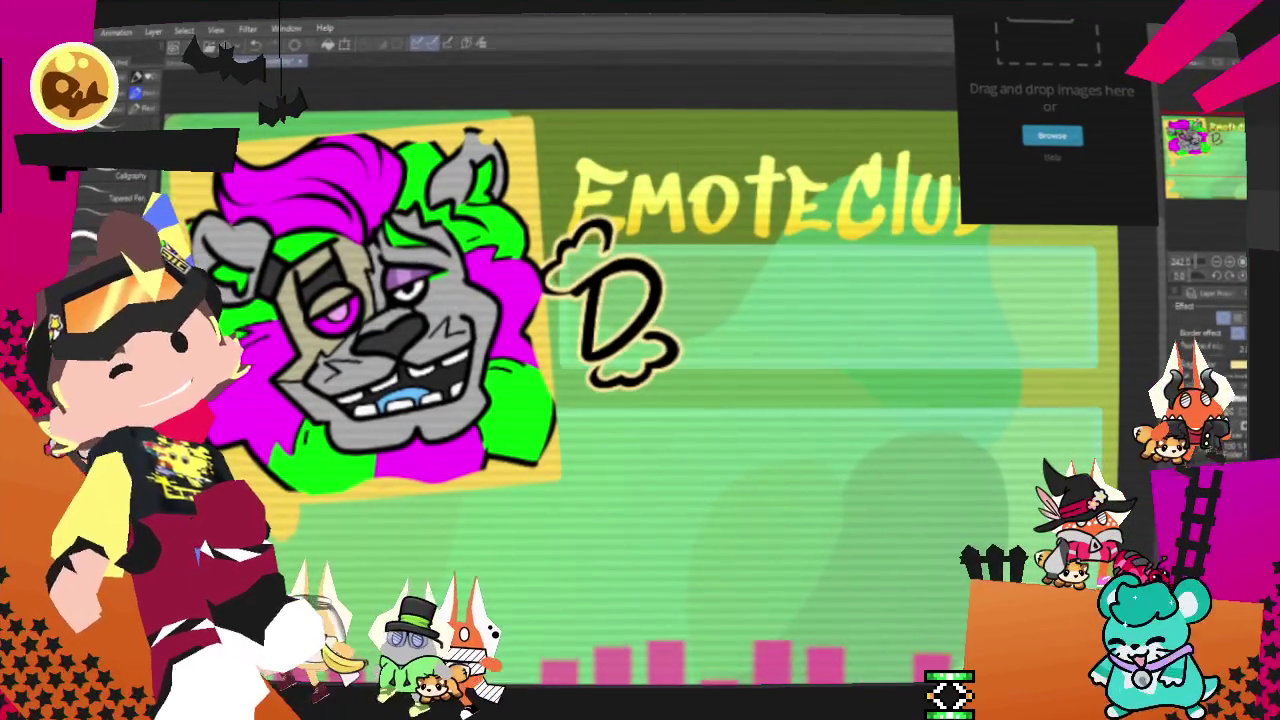
# Step: Draw the R after the D, then undo most of it back to a tick
pyautogui.moveTo(697, 290); pyautogui.dragTo(722, 276)
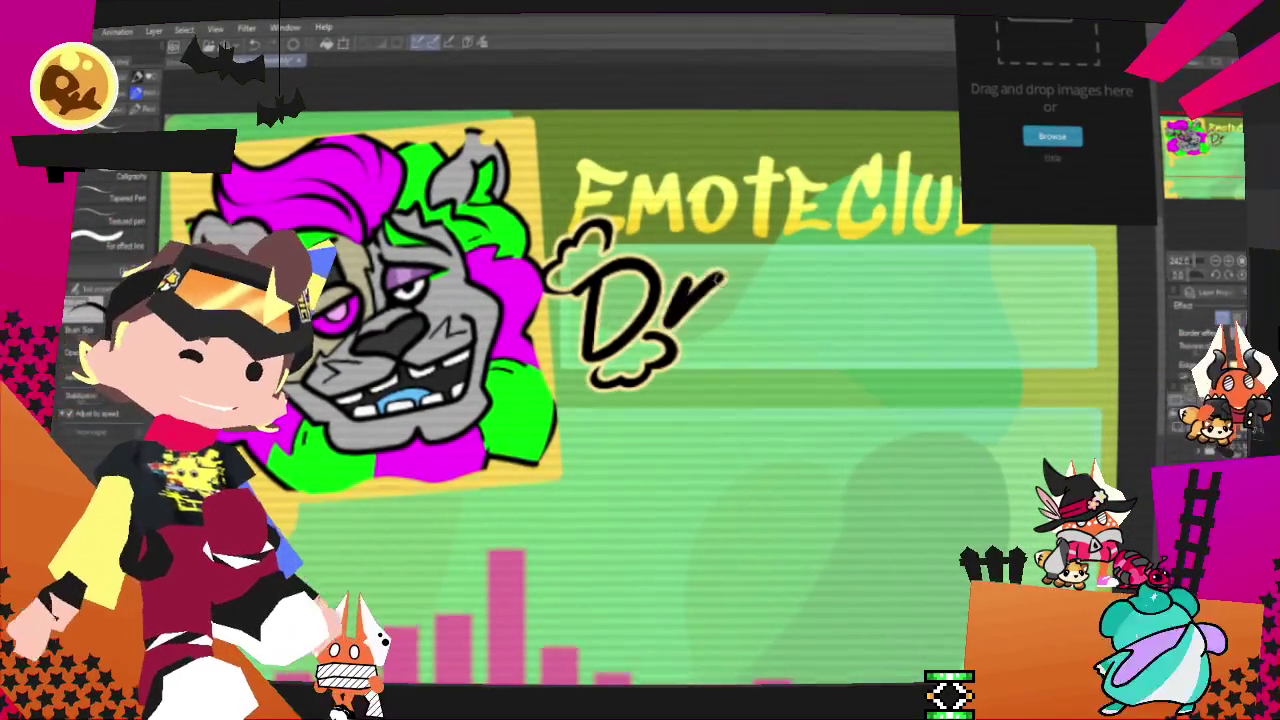
pyautogui.hotkey('ctrl', 'z')
pyautogui.hotkey('ctrl', 'y')
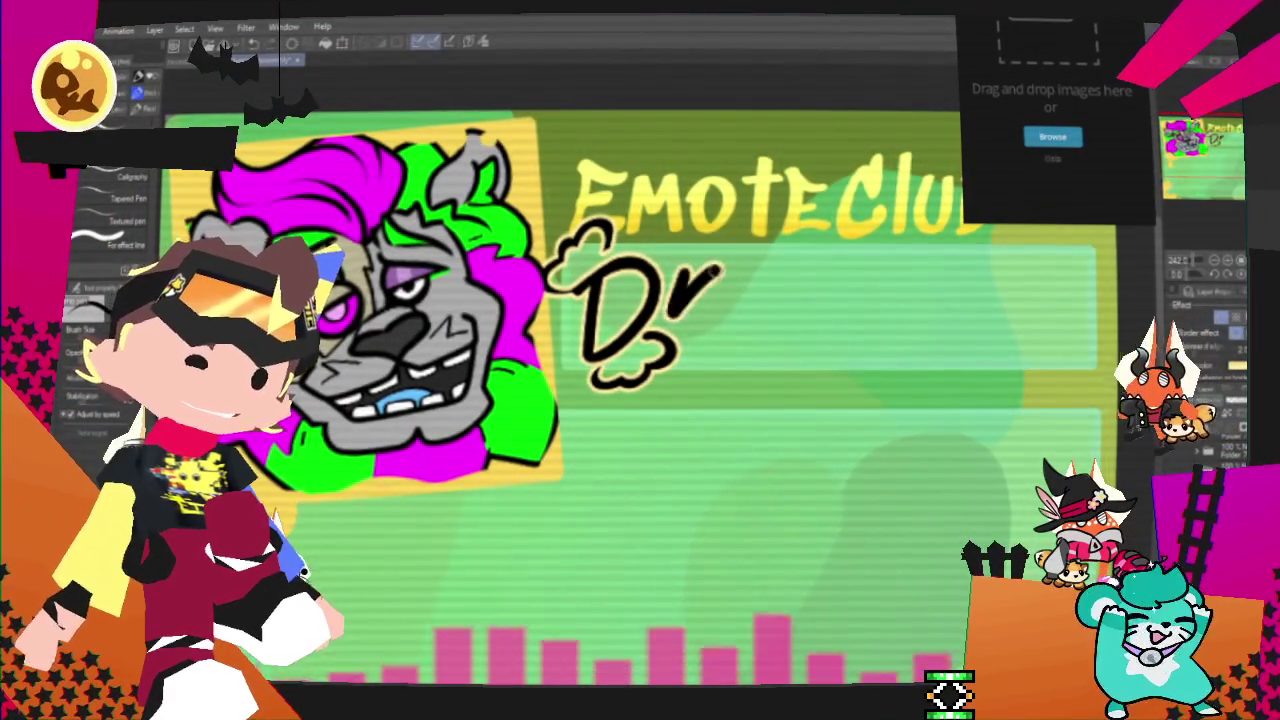
pyautogui.hotkey('ctrl', 'z')
pyautogui.hotkey('ctrl', 'y')
pyautogui.hotkey('ctrl', 'z')
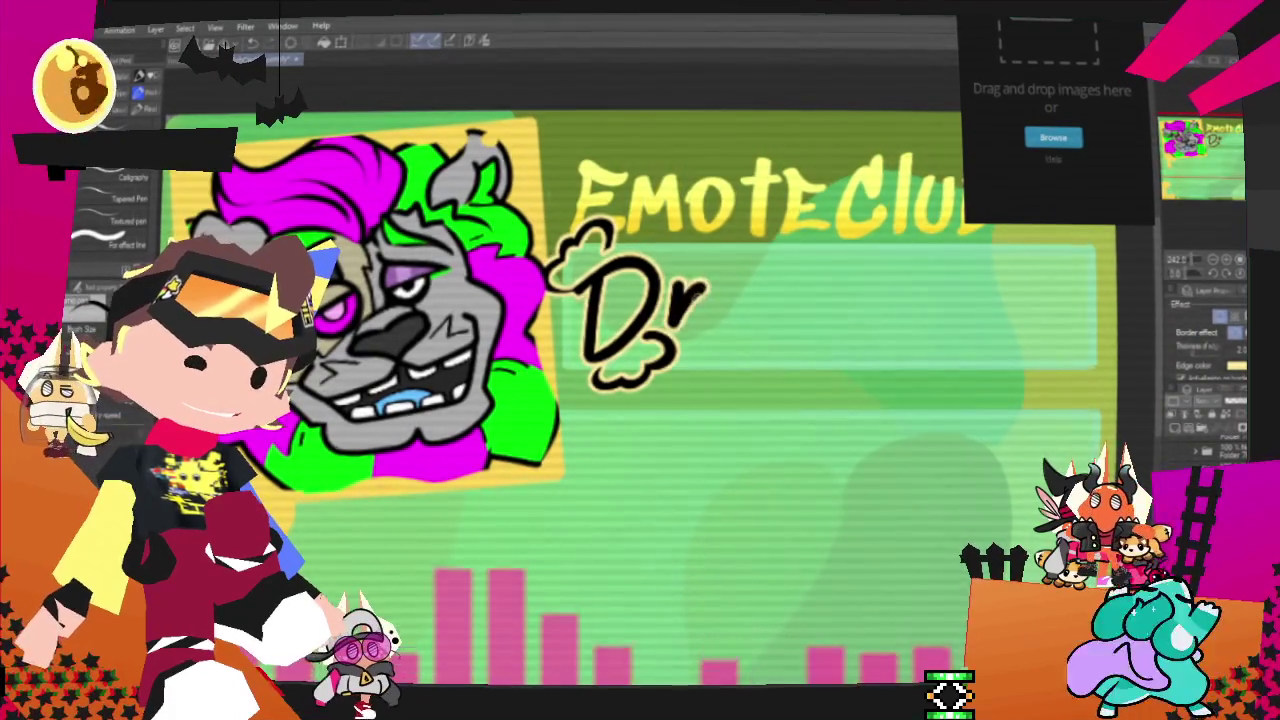
pyautogui.hotkey('ctrl', 'z')
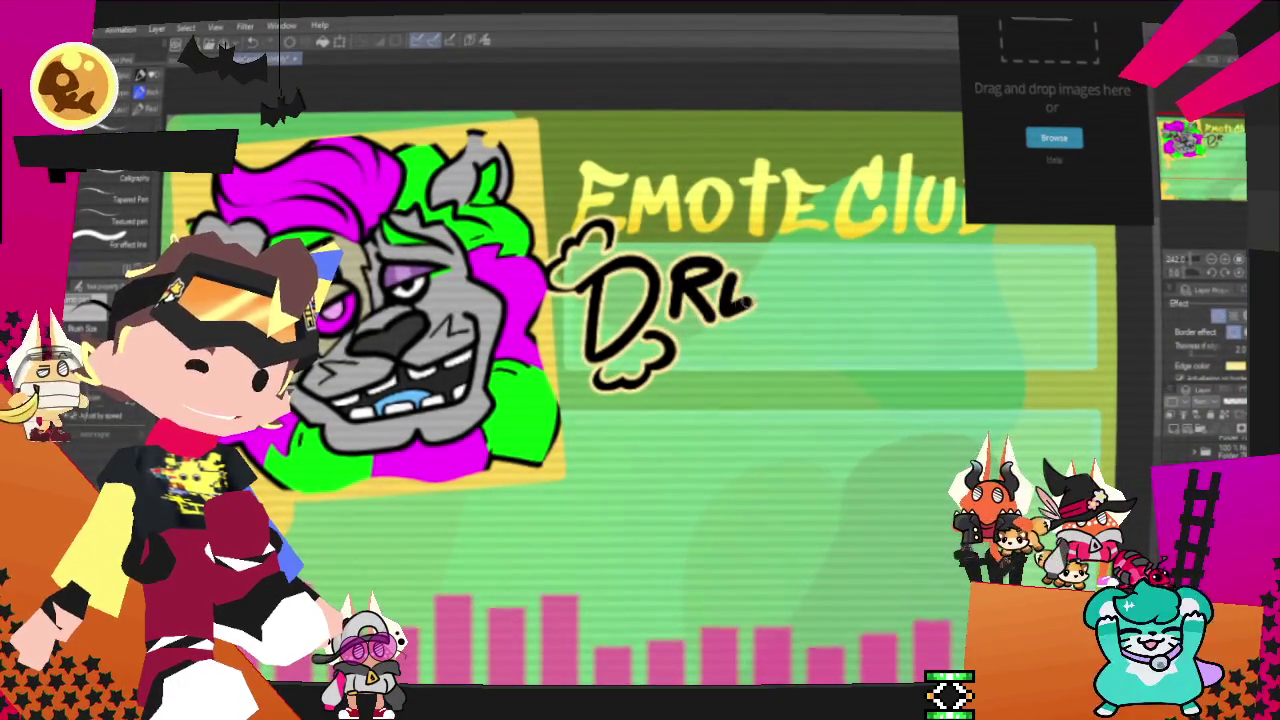
# Step: Letter the rest of DREADFUL and start the C of CANDY below it
pyautogui.hotkey('ctrl', 'y')
pyautogui.hotkey('ctrl', 'y')
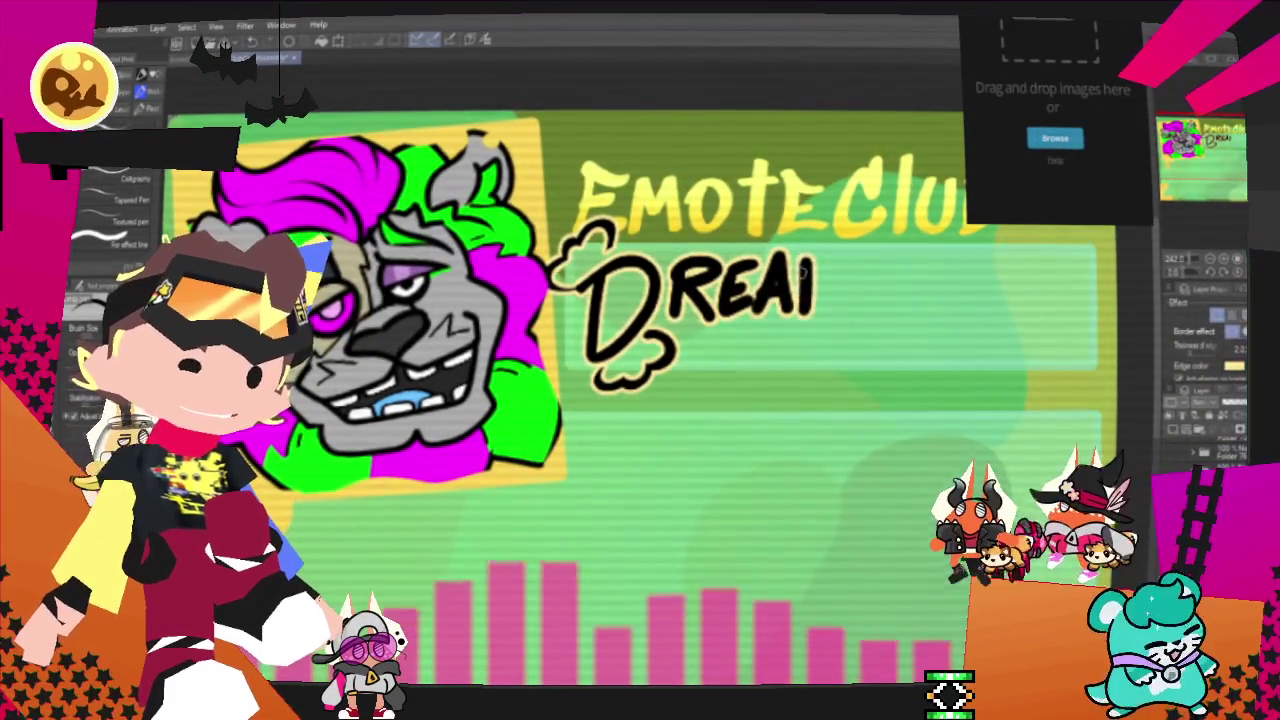
pyautogui.hotkey('ctrl', 'y')
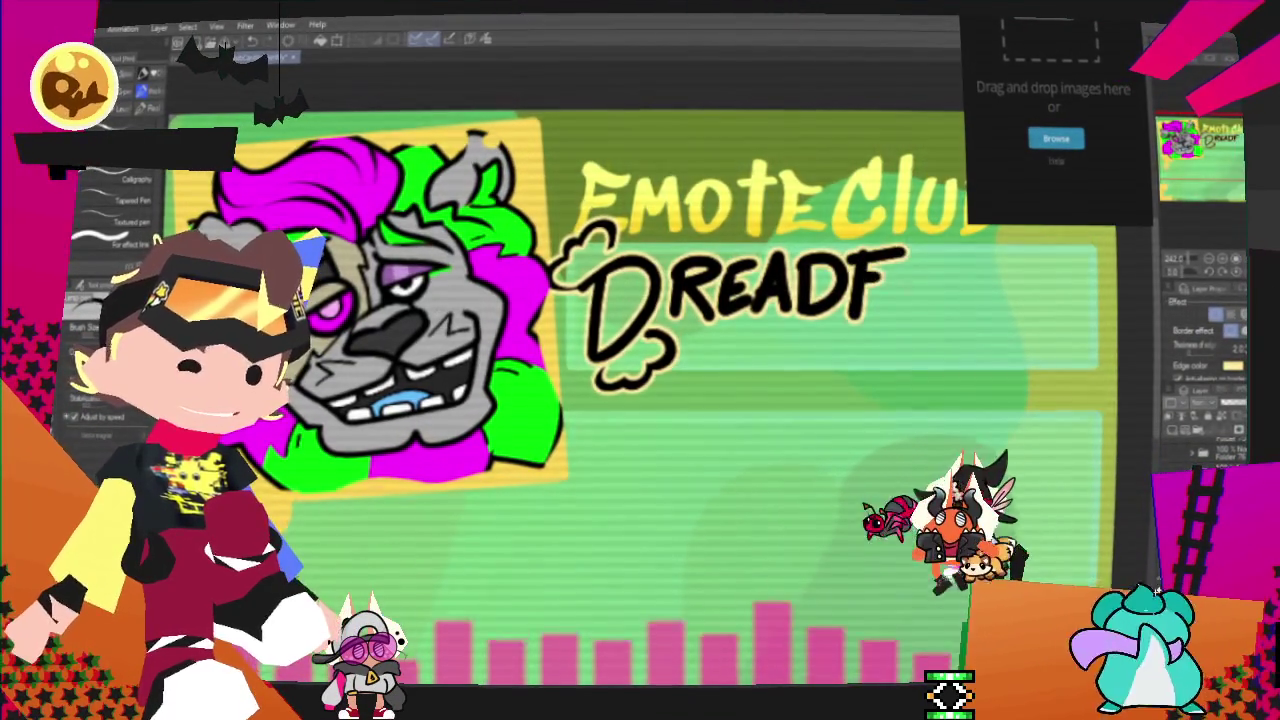
pyautogui.hotkey('ctrl', 'y')
pyautogui.hotkey('ctrl', 'y')
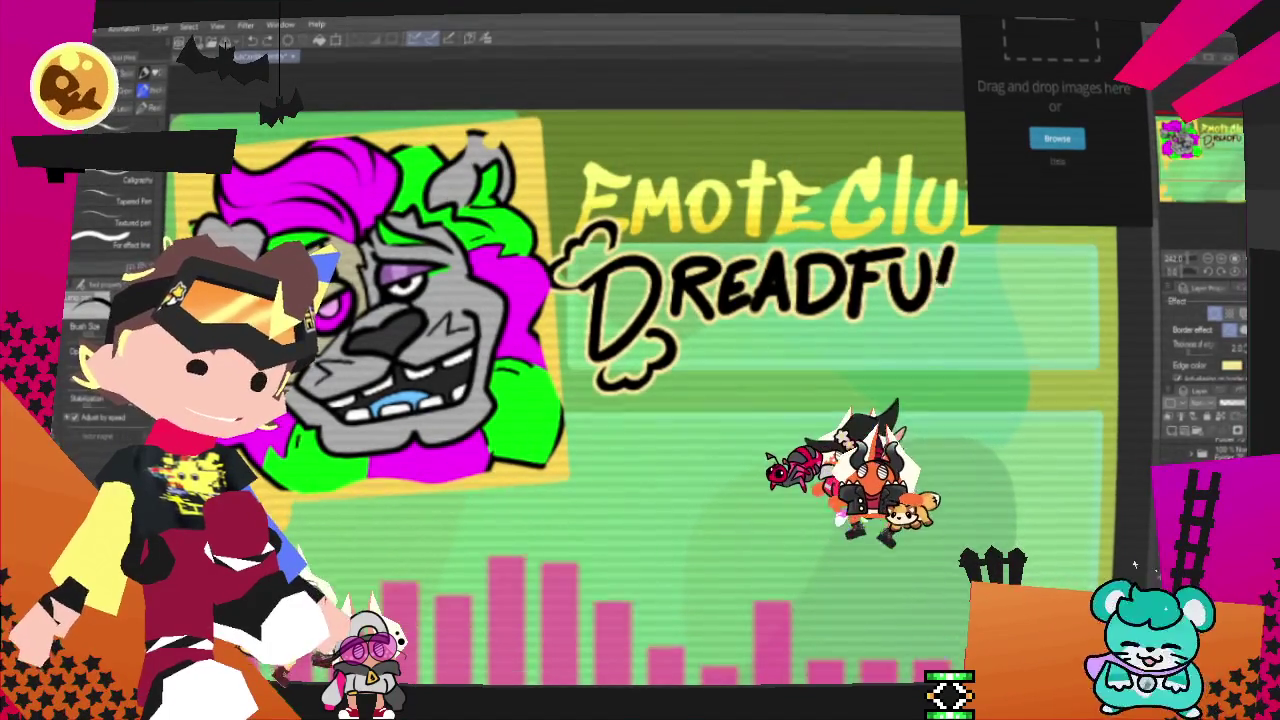
pyautogui.scroll(-2, 640, 400)
pyautogui.scroll(-1, 640, 400)
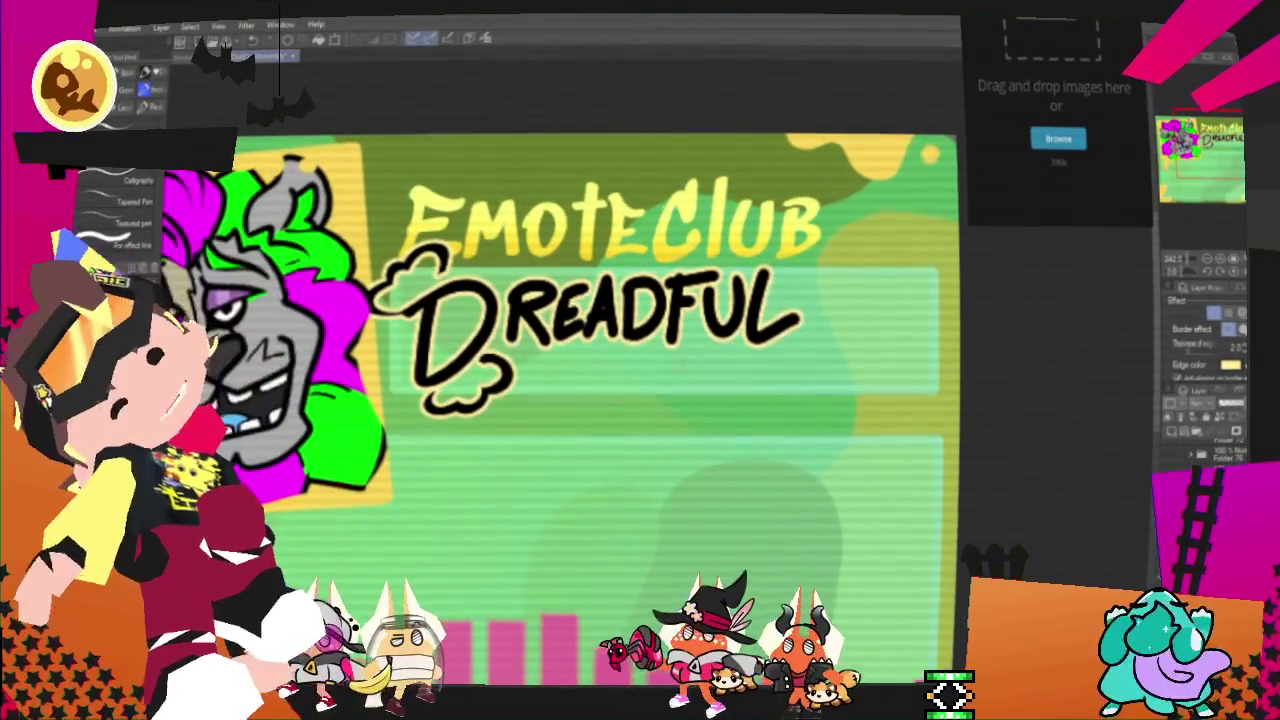
pyautogui.hotkey('ctrl', 'y')
# Step: Letter C, A and N of CANDY under DREADFUL, then confirm the title's size and position
pyautogui.hotkey('ctrl', 'z')
pyautogui.hotkey('ctrl', 'y')
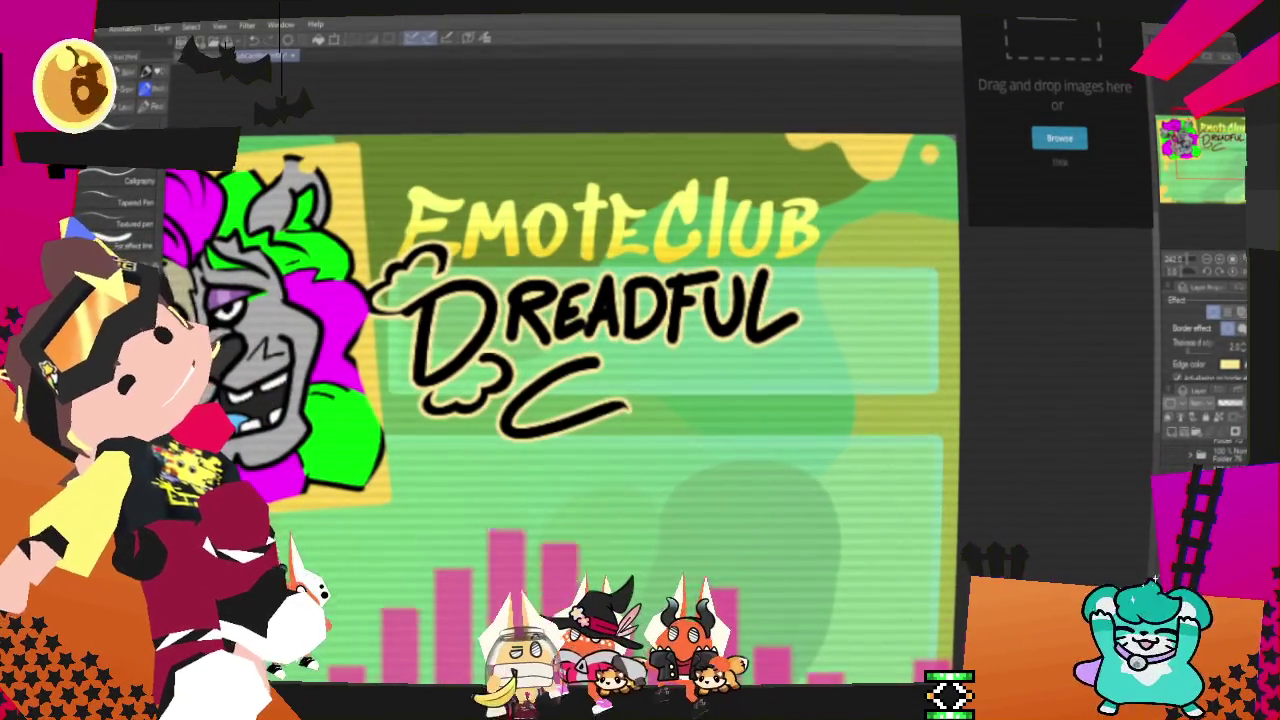
pyautogui.hotkey('ctrl', 'y')
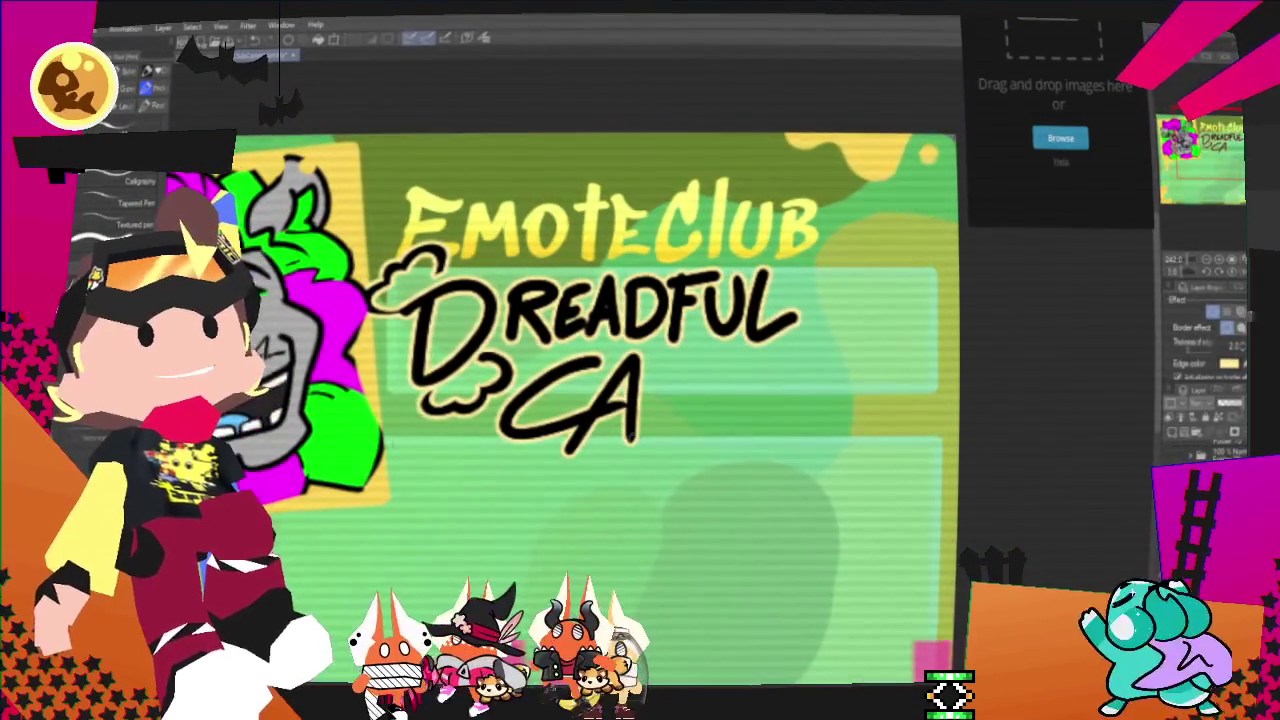
pyautogui.hotkey('ctrl', 'y')
pyautogui.hotkey('ctrl', 'y')
pyautogui.hotkey('ctrl', 'y')
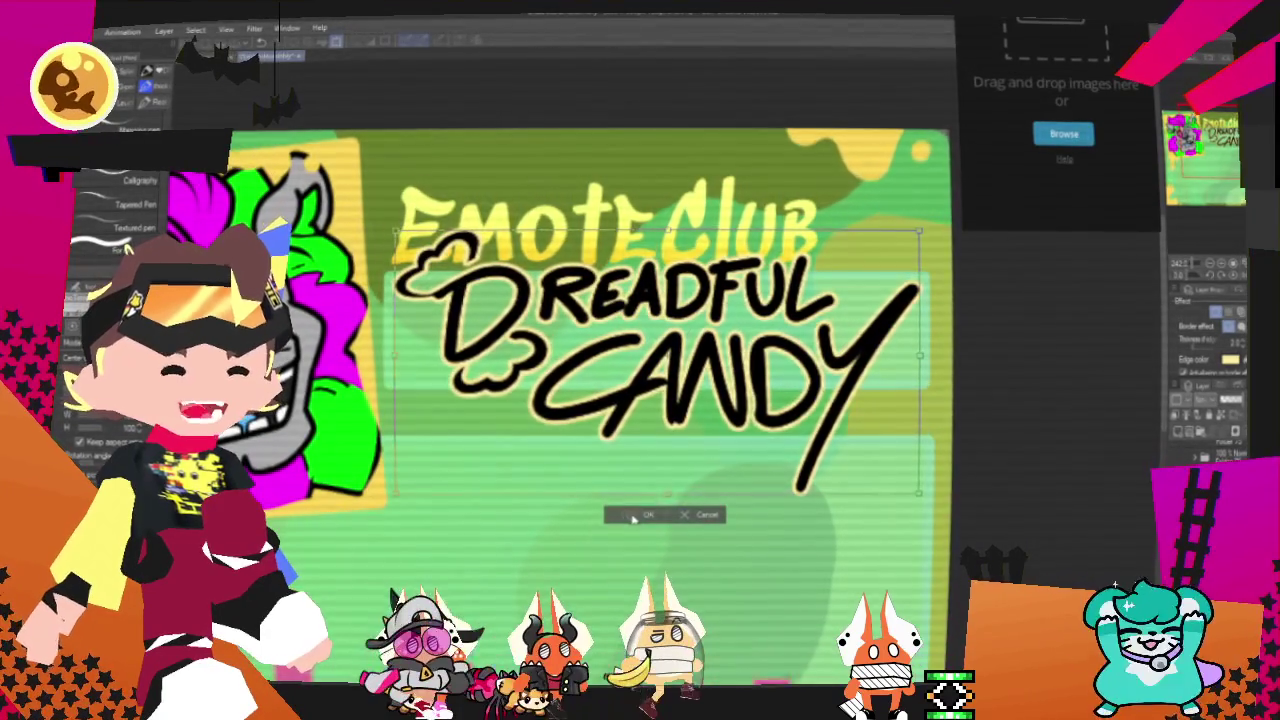
pyautogui.click(648, 514)
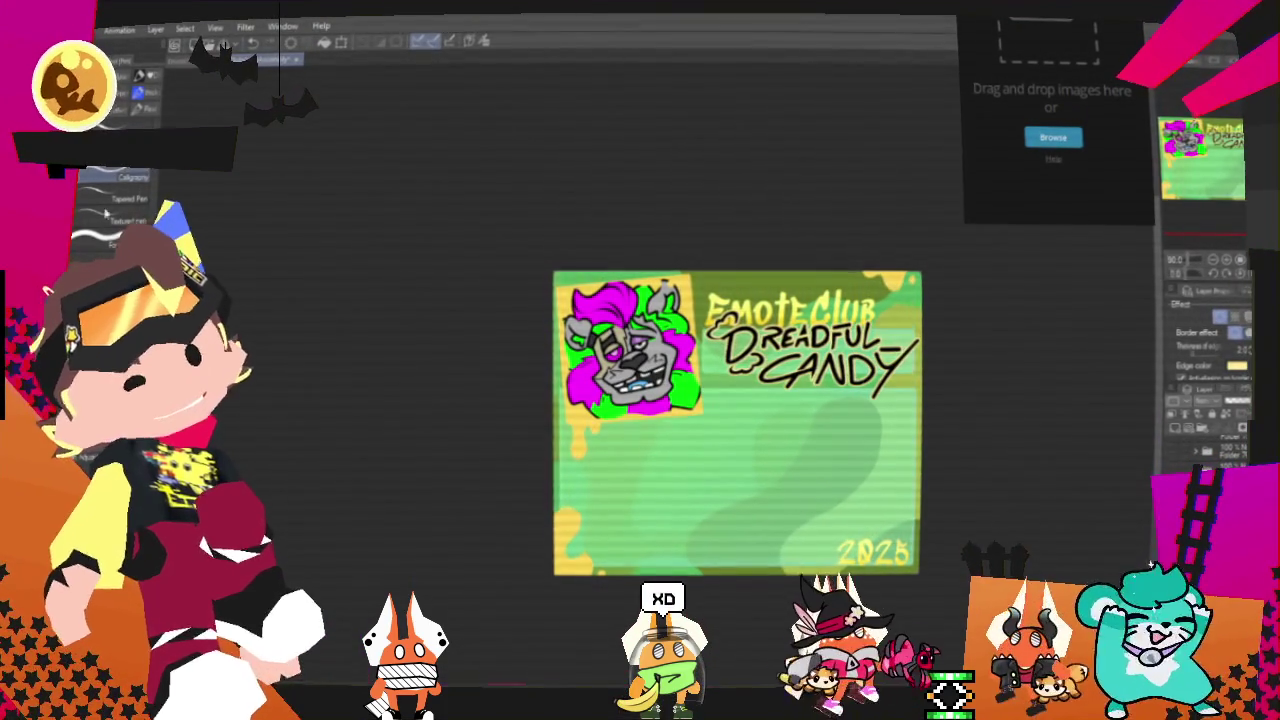
# Step: View the File > Export (Single Layer) formats list, then dismiss it
pyautogui.click(75, 28)
pyautogui.moveTo(130, 191)
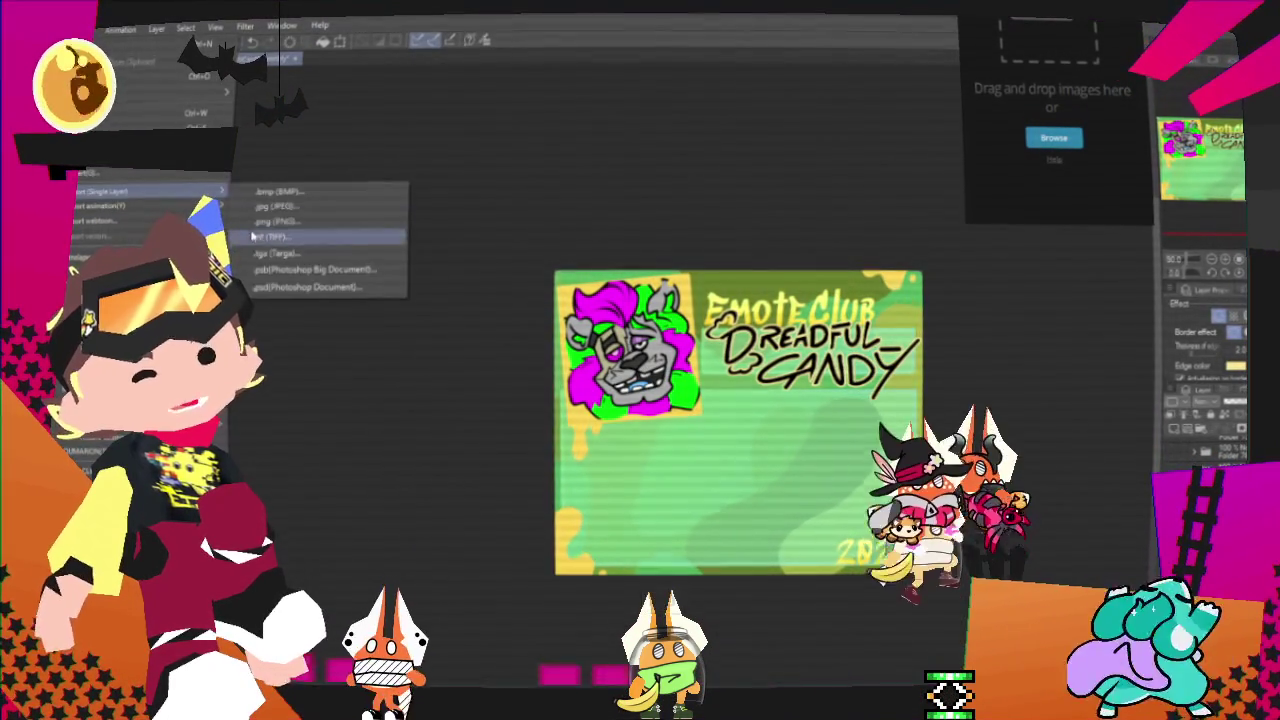
pyautogui.click(268, 224)
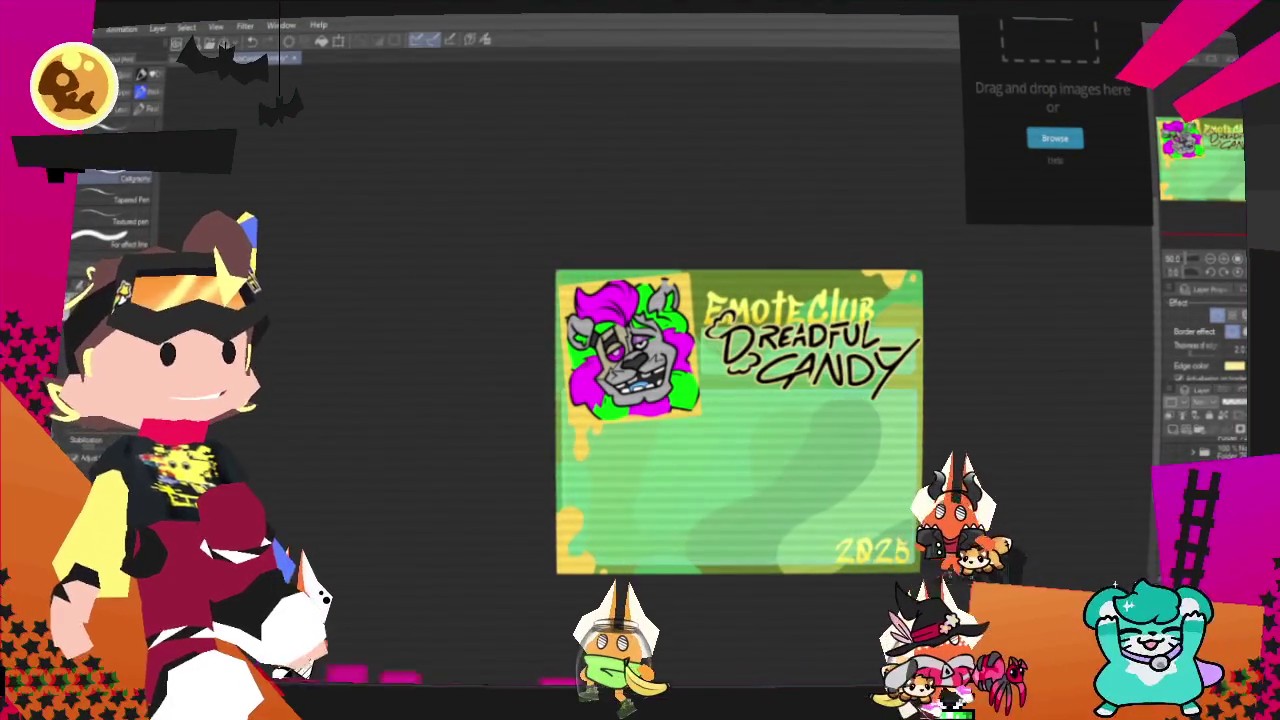